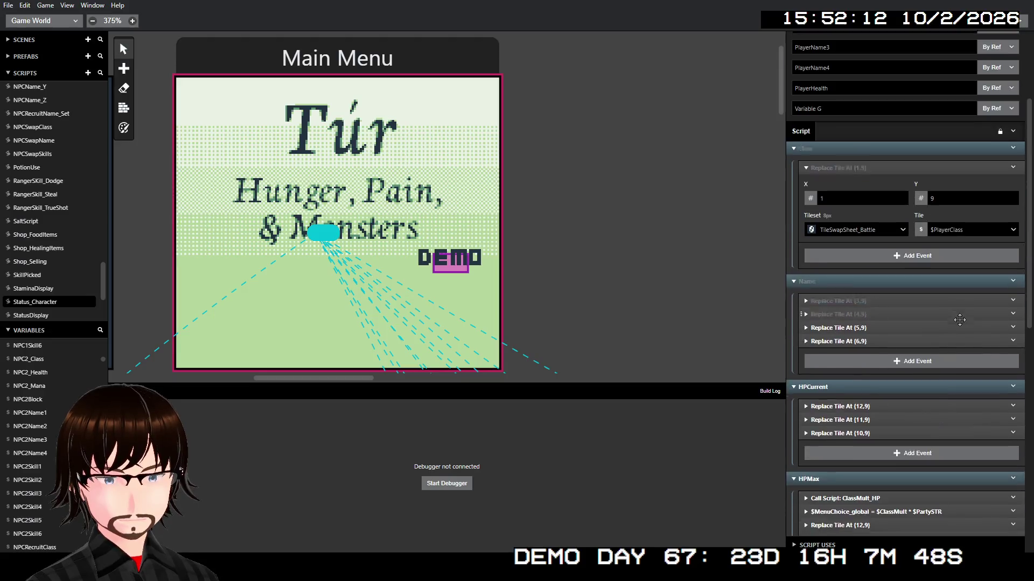
- Rename the script's last parameter from Variable G to PlayerMana
{"action": "left_click", "coordinate": [834, 257]}
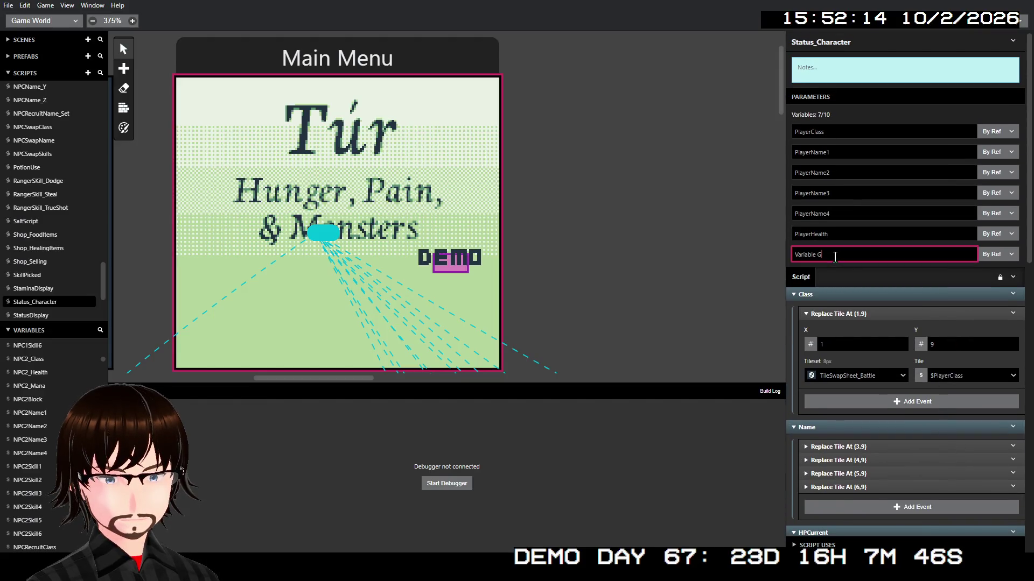
{"action": "type", "text": "PlayerMana"}
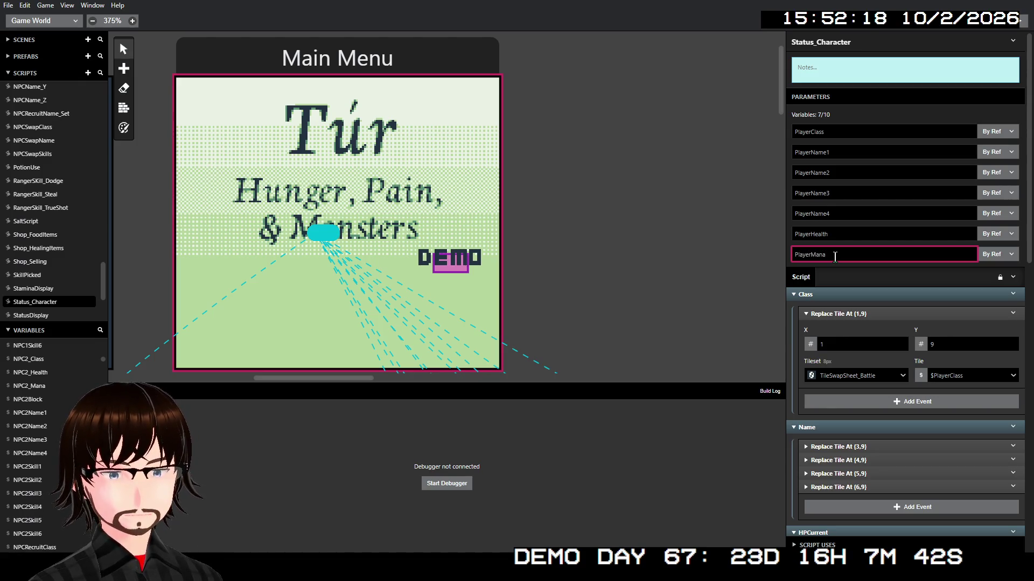
{"action": "left_click", "coordinate": [883, 276]}
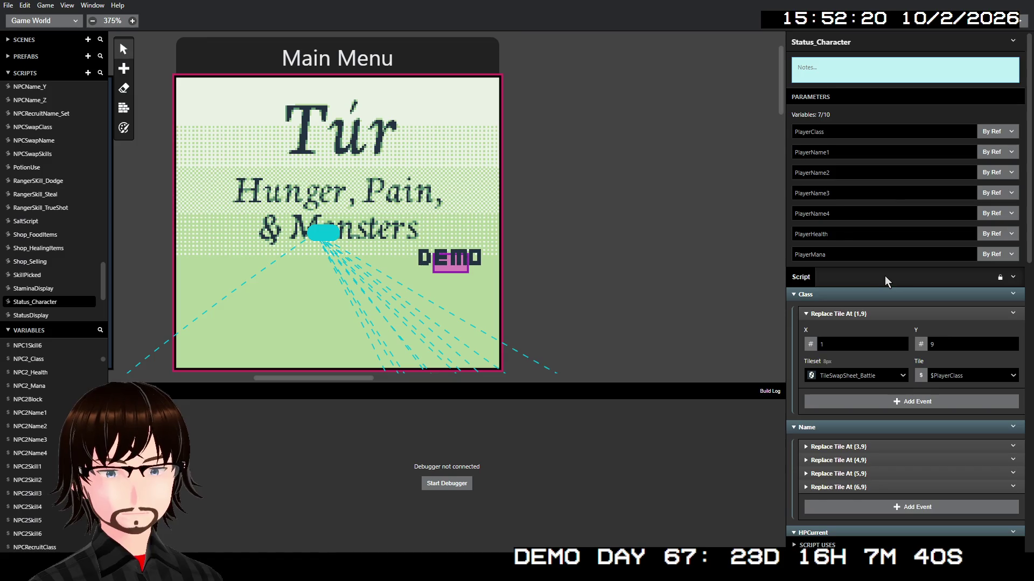
- Collapse the three MPCurrent tile events and expand the Name section's Replace Tile At (3,9) event
{"action": "scroll", "coordinate": [888, 280], "scroll_direction": "down", "scroll_amount": 8}
{"action": "left_click", "coordinate": [885, 333]}
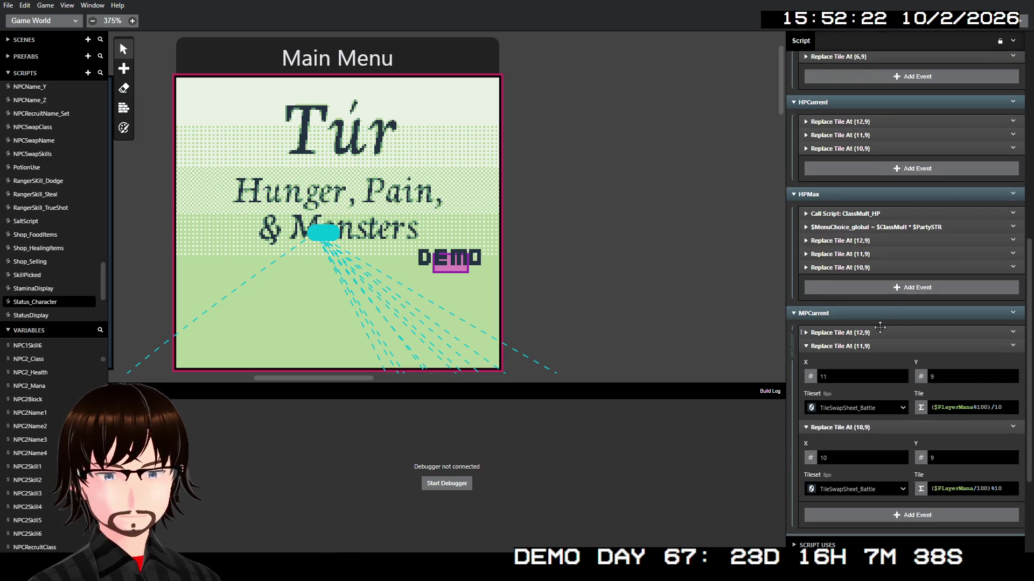
{"action": "left_click", "coordinate": [873, 347]}
{"action": "left_click", "coordinate": [864, 360]}
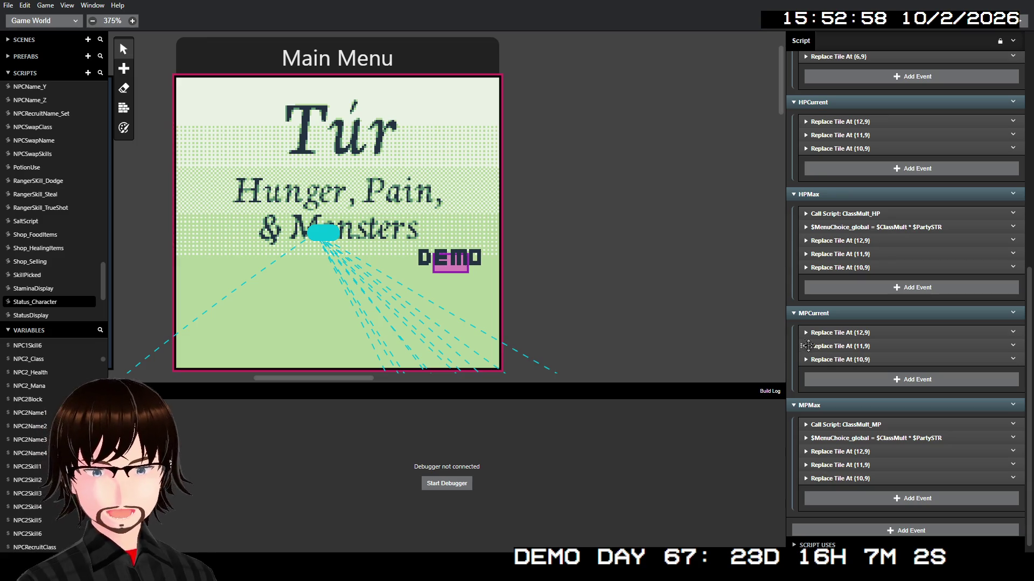
{"action": "scroll", "coordinate": [883, 435], "scroll_direction": "down", "scroll_amount": 1}
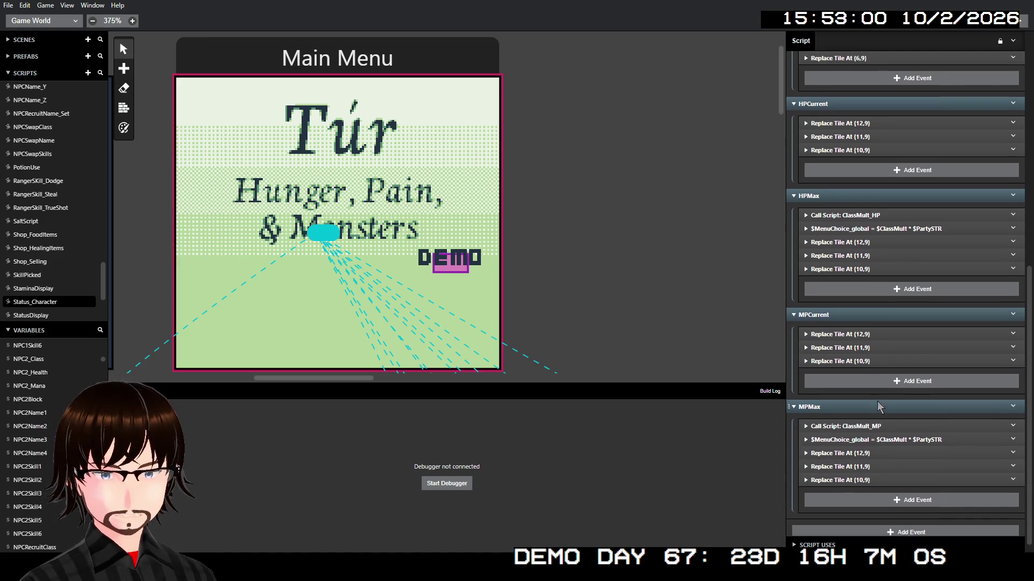
{"action": "scroll", "coordinate": [877, 404], "scroll_direction": "up", "scroll_amount": 15}
{"action": "scroll", "coordinate": [853, 276], "scroll_direction": "down", "scroll_amount": 5}
{"action": "left_click", "coordinate": [906, 168]}
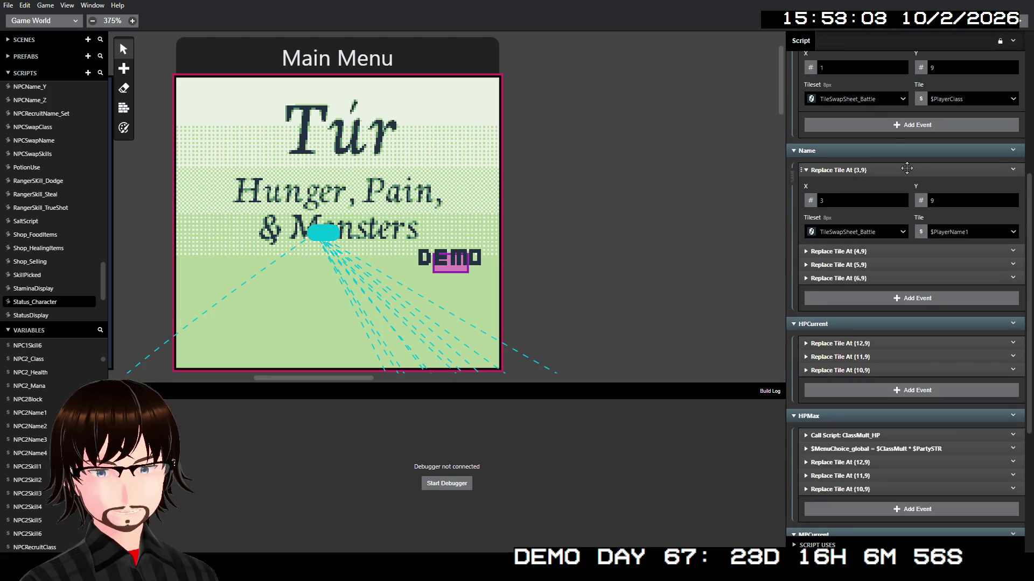
- Make the first Name tile's Y take its value from the unused Variable H parameter
{"action": "left_click", "coordinate": [921, 201]}
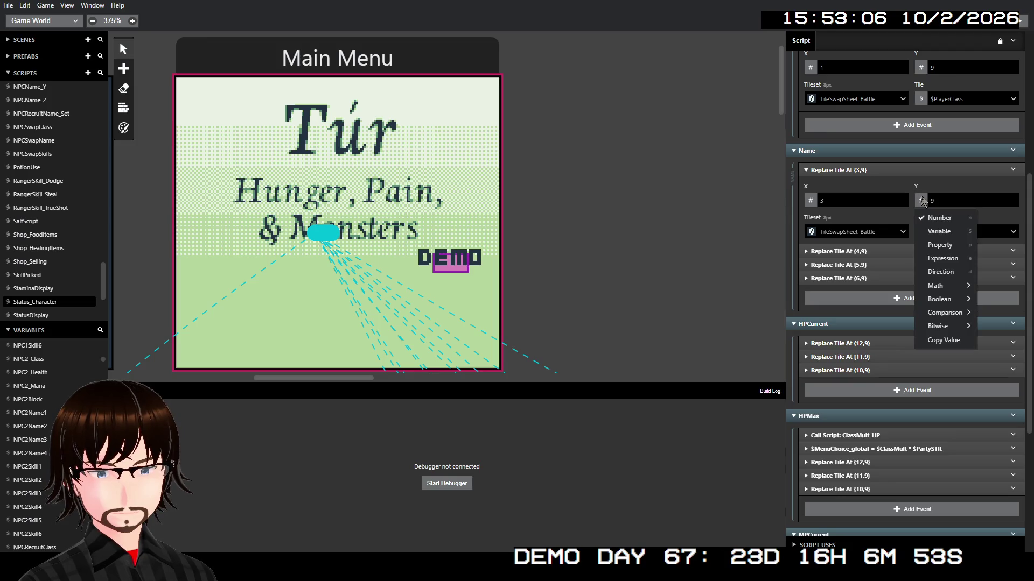
{"action": "left_click", "coordinate": [944, 232]}
{"action": "left_click", "coordinate": [967, 202]}
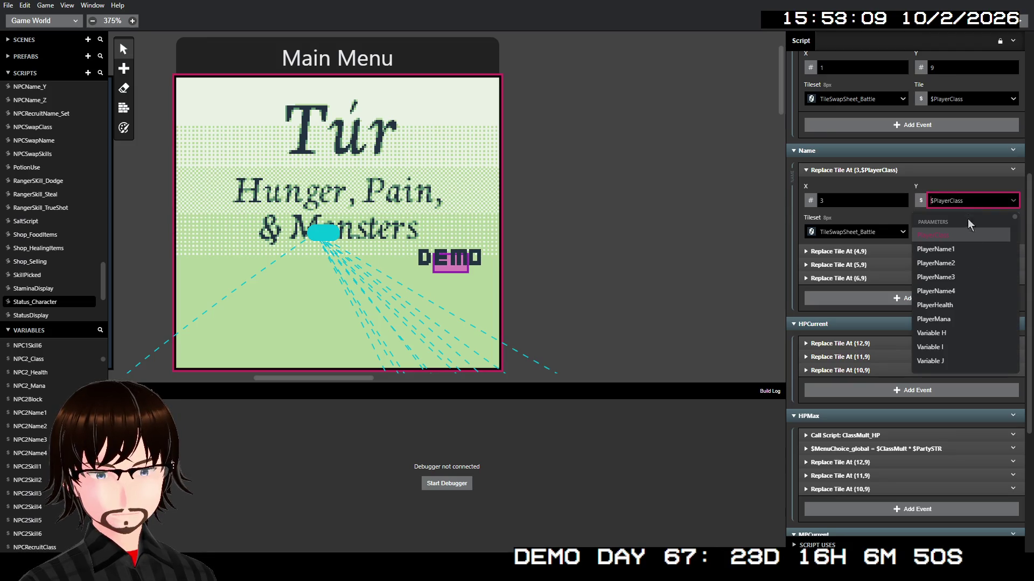
{"action": "left_click", "coordinate": [967, 329]}
- Rename the Variable H parameter to YPos
{"action": "scroll", "coordinate": [961, 211], "scroll_direction": "up", "scroll_amount": 3}
{"action": "double_click", "coordinate": [856, 141]}
{"action": "key", "text": "ctrl+a"}
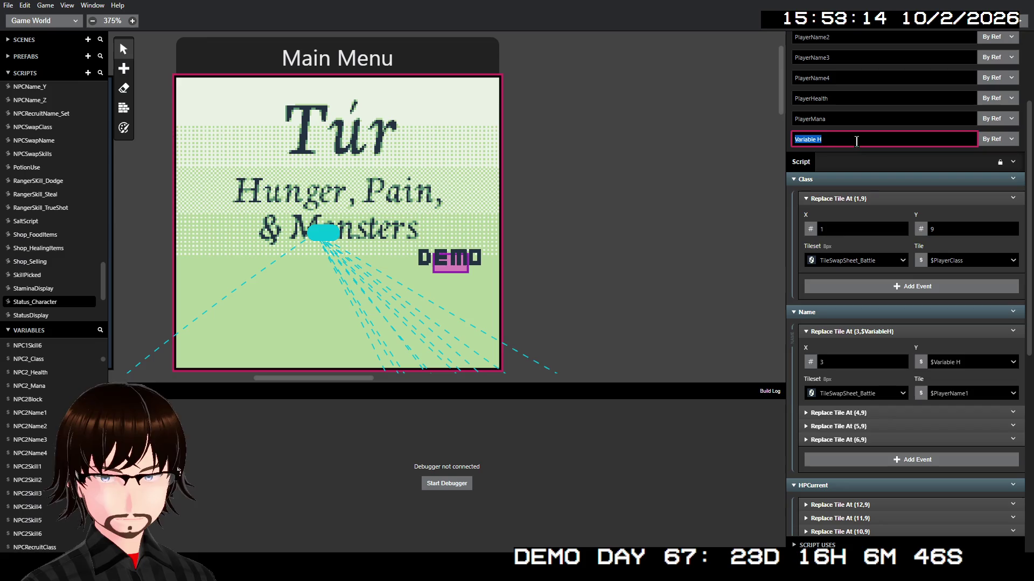
{"action": "type", "text": "Y"}
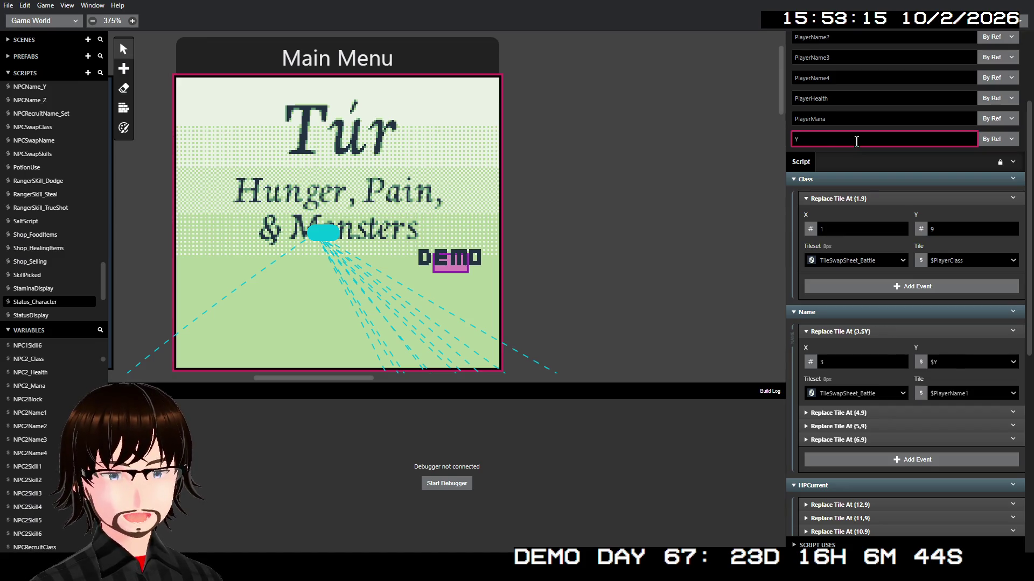
{"action": "type", "text": "Pos"}
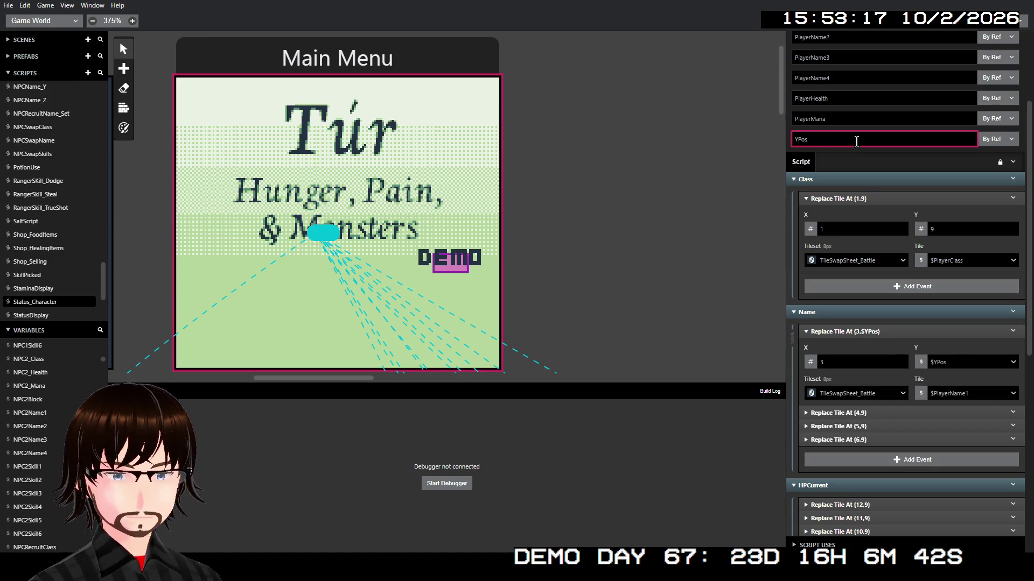
{"action": "left_click", "coordinate": [922, 229]}
- Set the Class tile's Y to the YPos variable
{"action": "left_click", "coordinate": [964, 261]}
{"action": "left_click", "coordinate": [960, 228]}
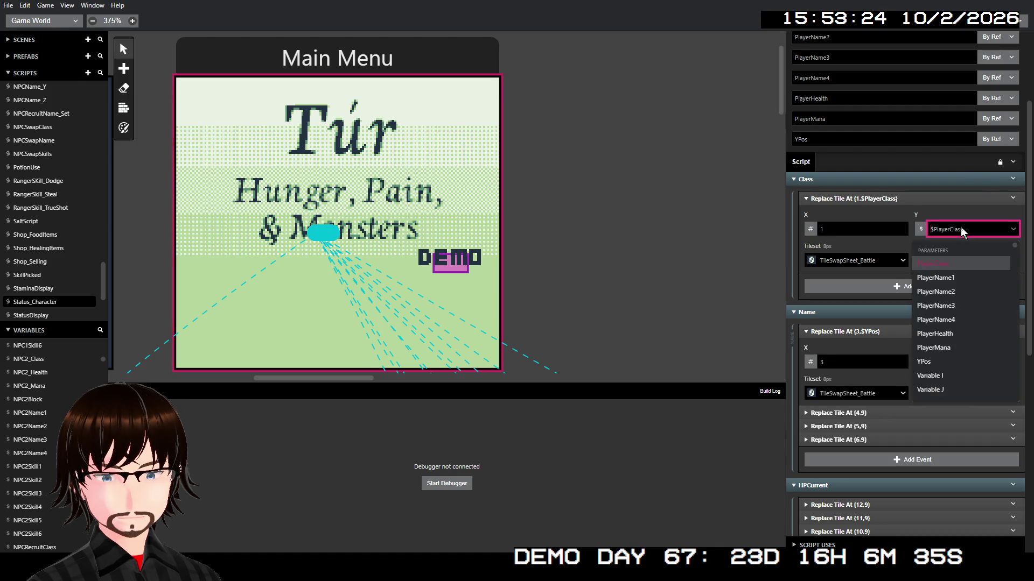
{"action": "left_click", "coordinate": [955, 359]}
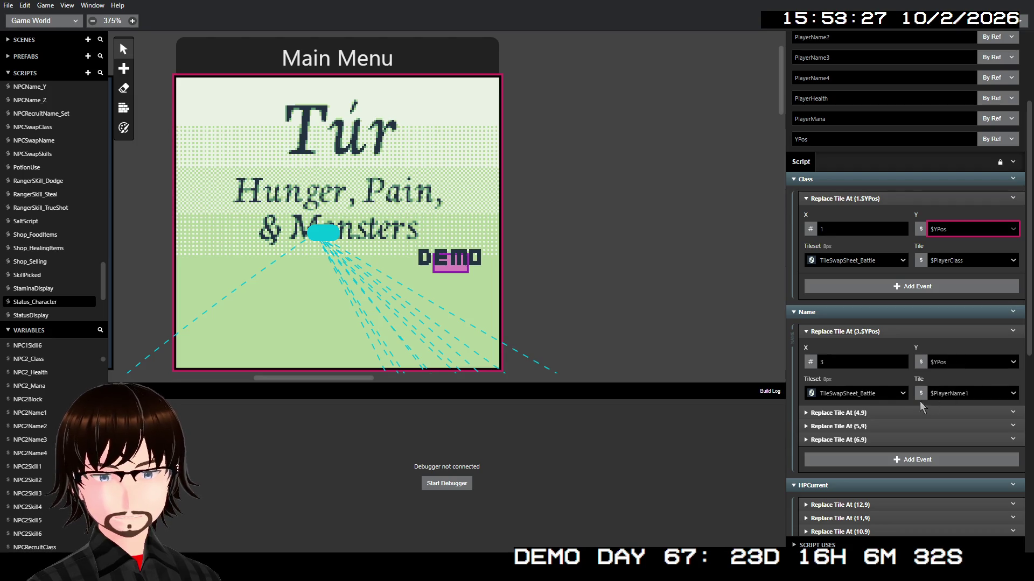
- Switch the Name (4,9) and (5,9) tiles' Y to the YPos variable
{"action": "left_click", "coordinate": [915, 424]}
{"action": "left_click", "coordinate": [906, 413]}
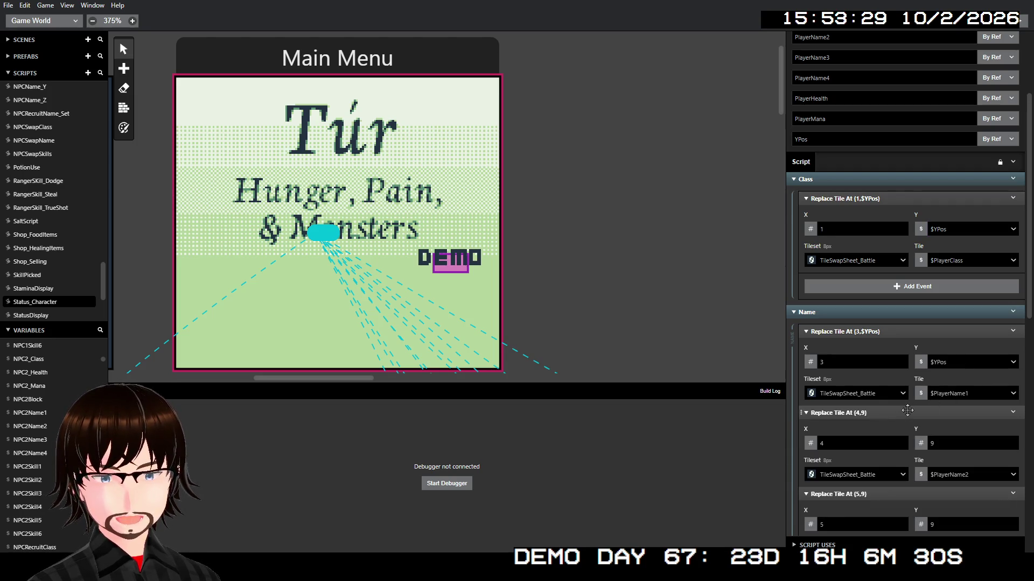
{"action": "left_click", "coordinate": [921, 443]}
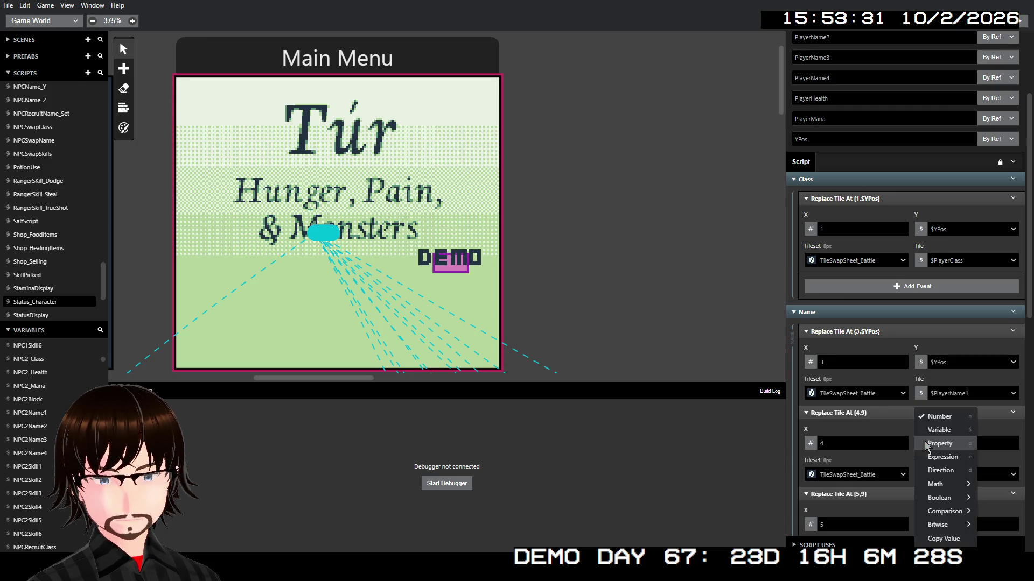
{"action": "left_click", "coordinate": [953, 432]}
{"action": "left_click", "coordinate": [953, 443]}
{"action": "scroll", "coordinate": [952, 499], "scroll_direction": "up", "scroll_amount": 2}
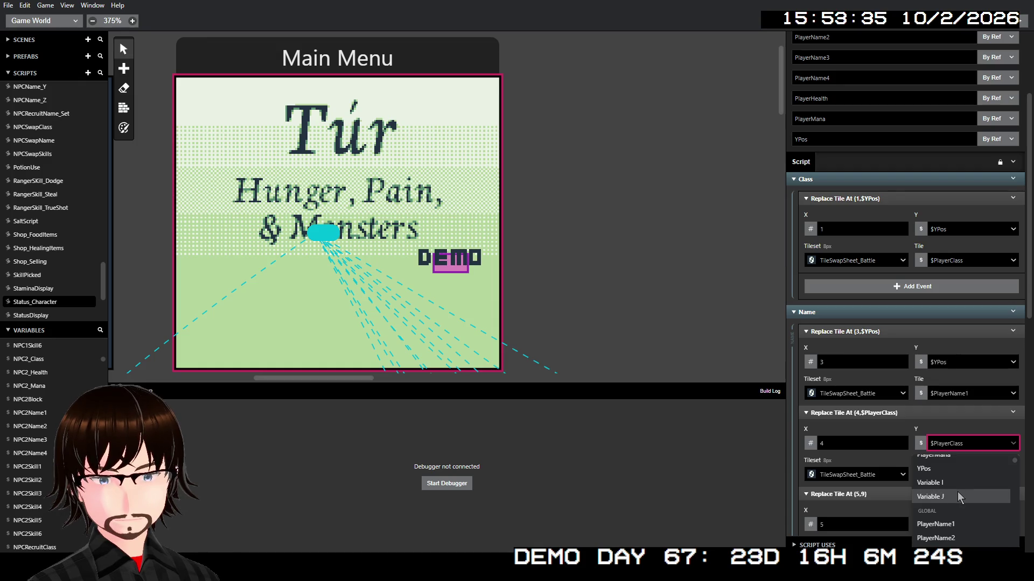
{"action": "scroll", "coordinate": [958, 492], "scroll_direction": "up", "scroll_amount": 2}
{"action": "scroll", "coordinate": [961, 491], "scroll_direction": "down", "scroll_amount": 3}
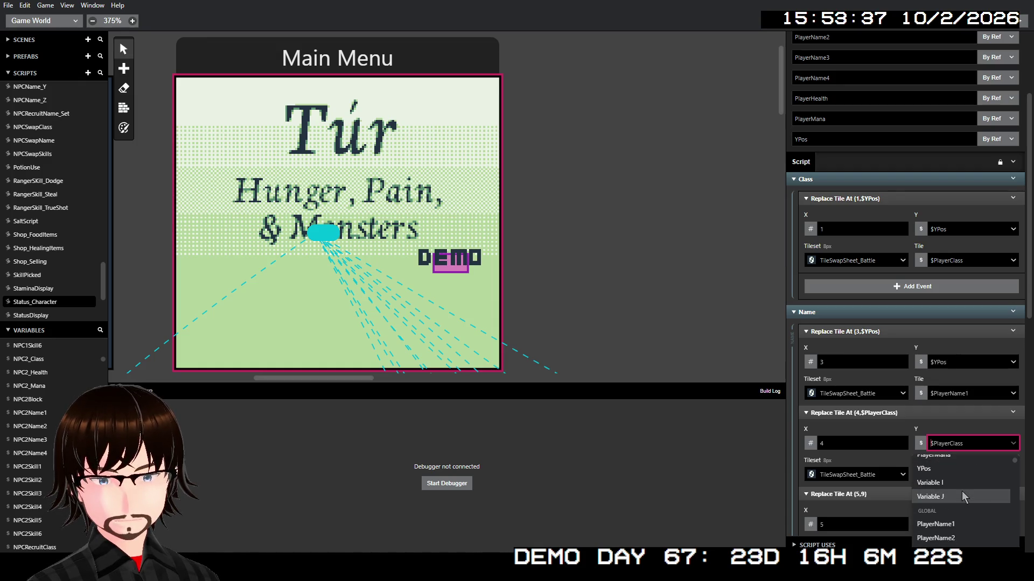
{"action": "left_click", "coordinate": [937, 476]}
{"action": "scroll", "coordinate": [990, 438], "scroll_direction": "down", "scroll_amount": 2}
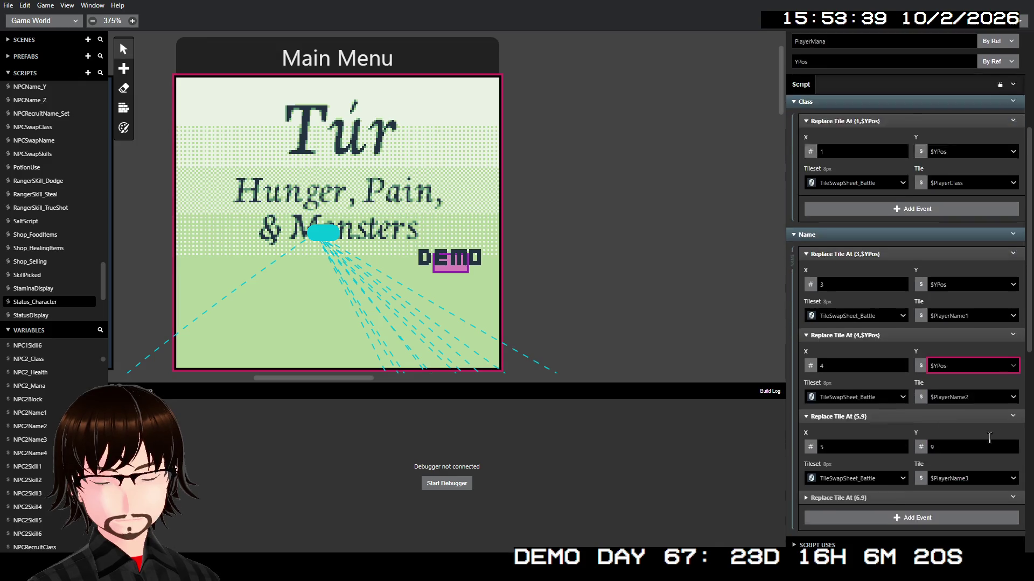
{"action": "left_click", "coordinate": [921, 417]}
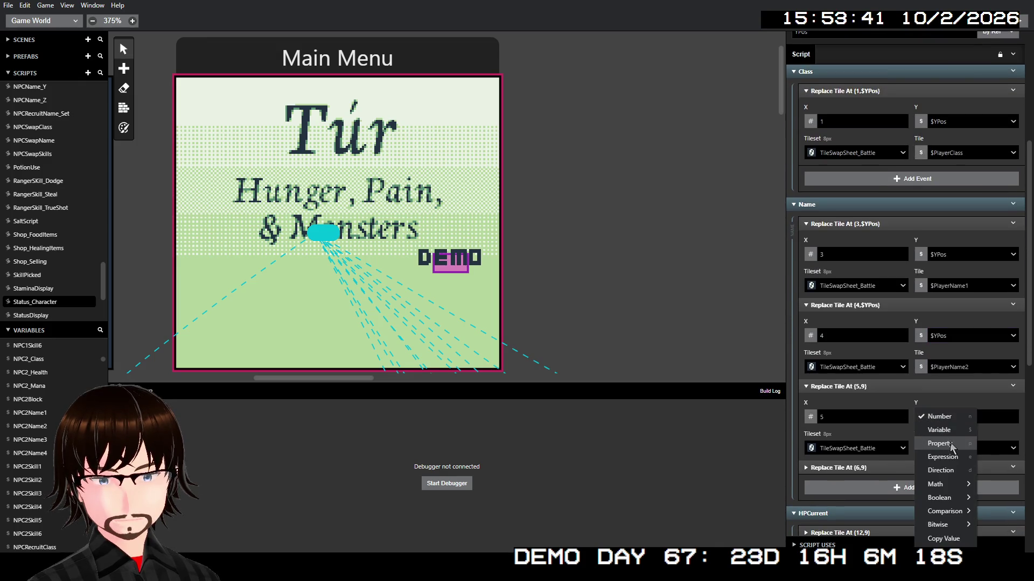
{"action": "left_click", "coordinate": [949, 431]}
{"action": "left_click", "coordinate": [972, 418]}
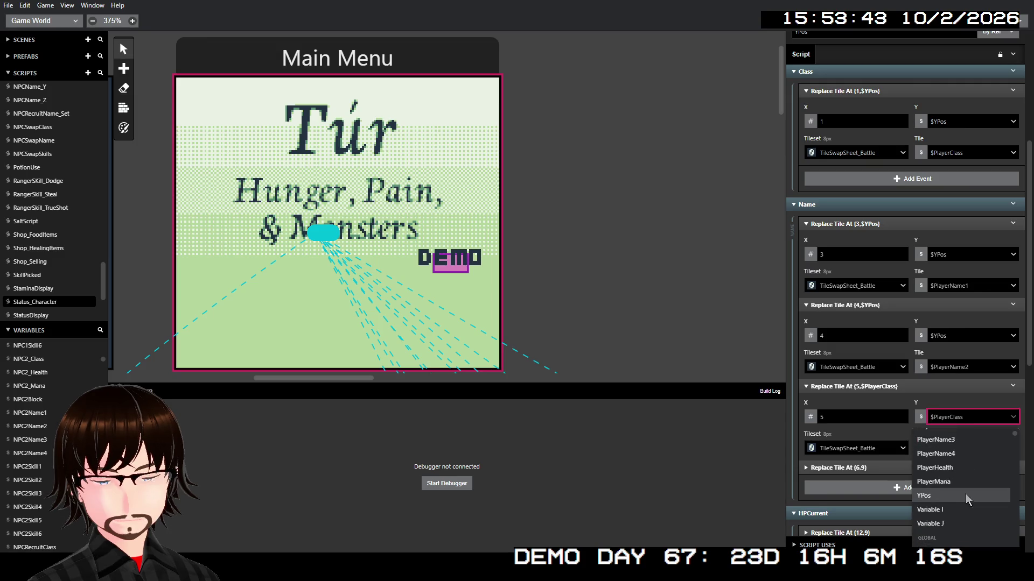
{"action": "left_click", "coordinate": [946, 495]}
- Set the Name (6,9) tile's Y to YPos and collapse the first Name event
{"action": "left_click", "coordinate": [935, 468]}
{"action": "scroll", "coordinate": [951, 437], "scroll_direction": "down", "scroll_amount": 2}
{"action": "left_click", "coordinate": [924, 396]}
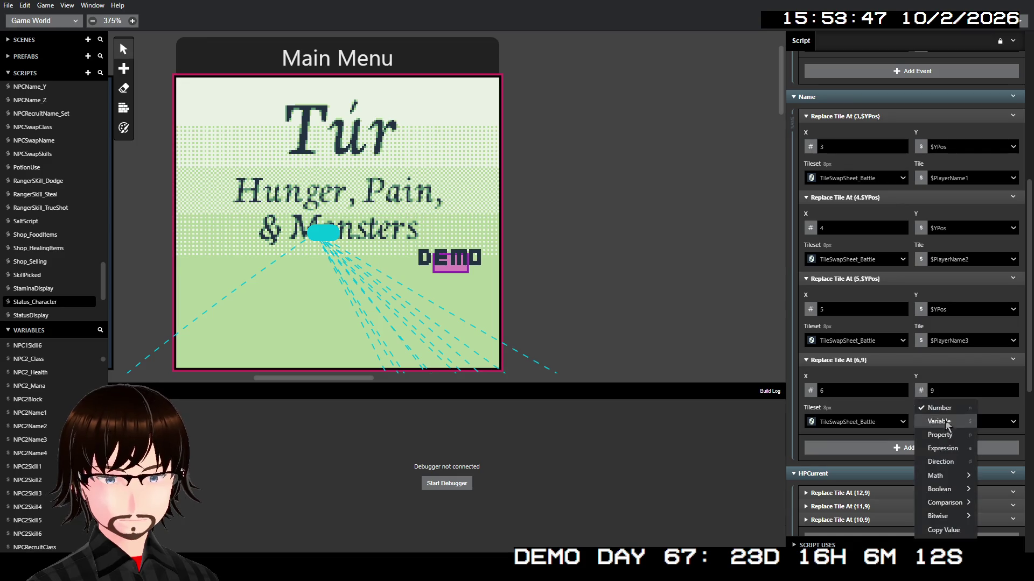
{"action": "left_click", "coordinate": [956, 424]}
{"action": "left_click", "coordinate": [956, 395]}
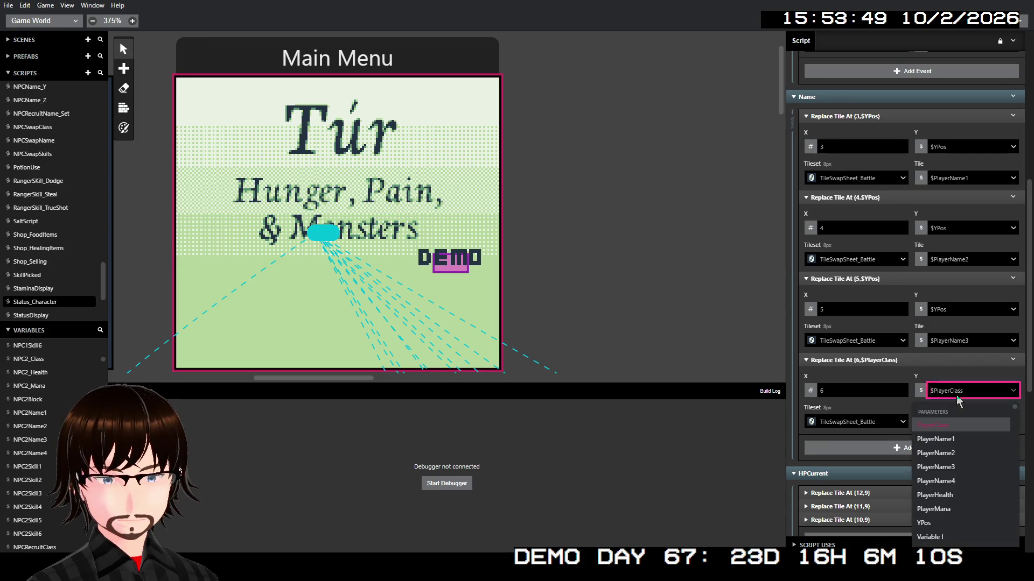
{"action": "scroll", "coordinate": [961, 490], "scroll_direction": "down", "scroll_amount": 3}
{"action": "left_click", "coordinate": [924, 472]}
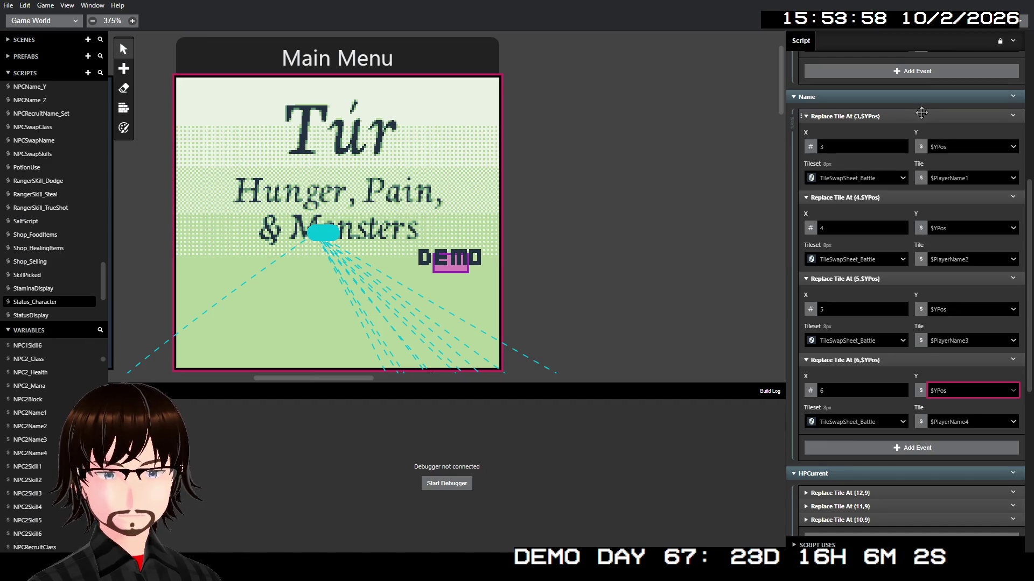
{"action": "left_click", "coordinate": [921, 115]}
- Collapse the Name events and set the first HPCurrent tile's Y to $YPos
{"action": "left_click", "coordinate": [923, 129]}
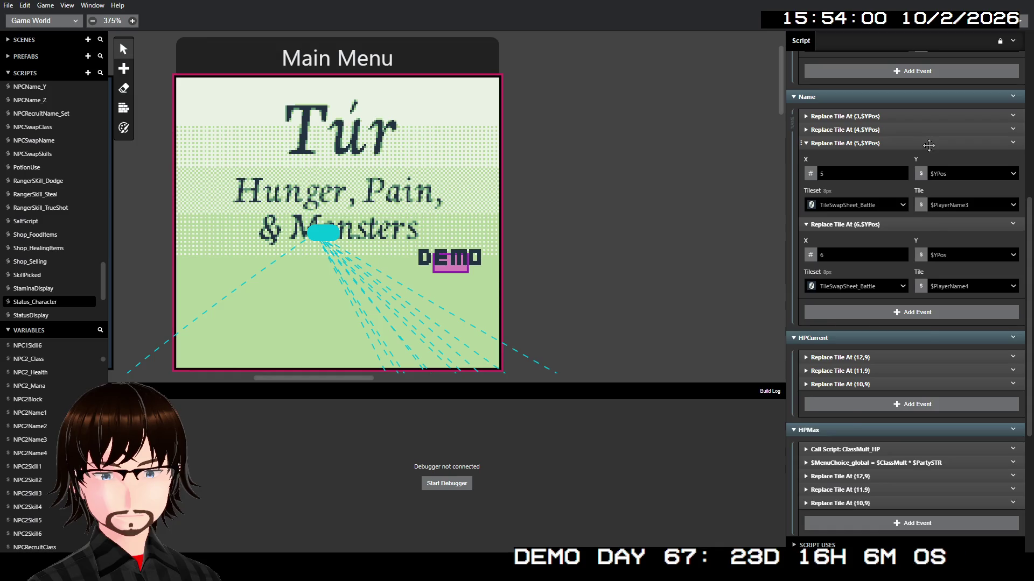
{"action": "left_click", "coordinate": [929, 143]}
{"action": "left_click", "coordinate": [929, 157]}
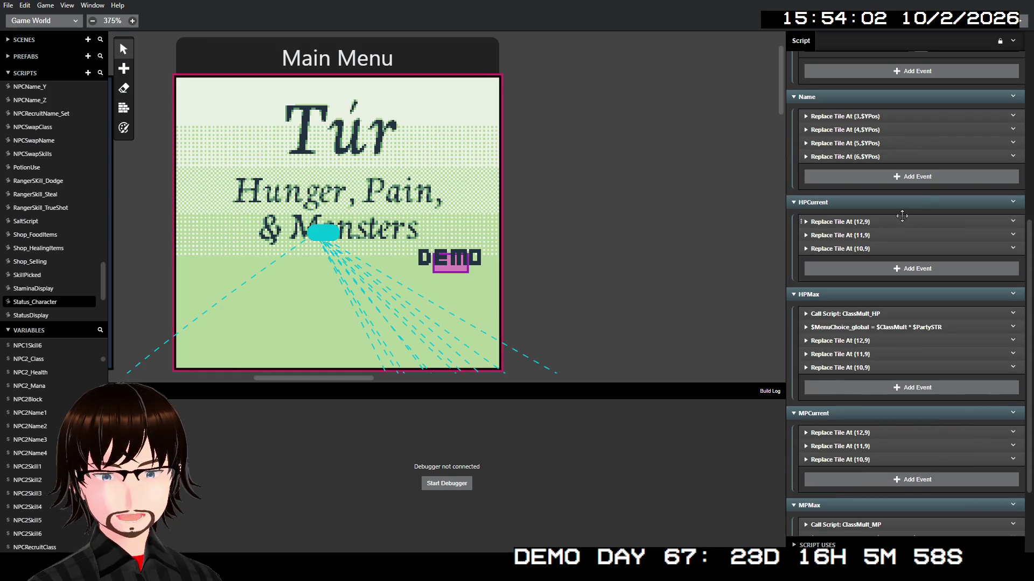
{"action": "left_click", "coordinate": [902, 221]}
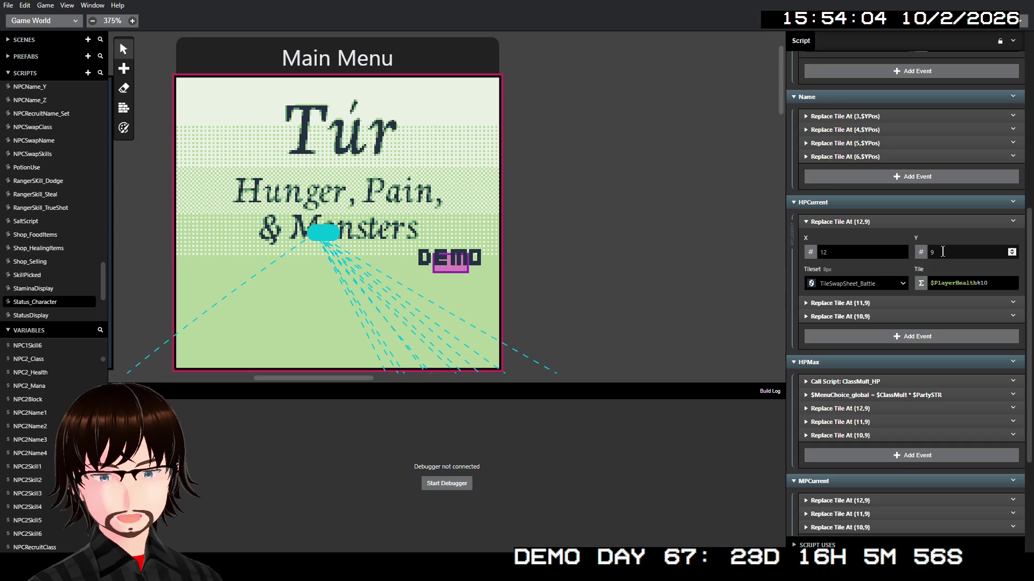
{"action": "left_click", "coordinate": [920, 252]}
{"action": "left_click", "coordinate": [954, 286]}
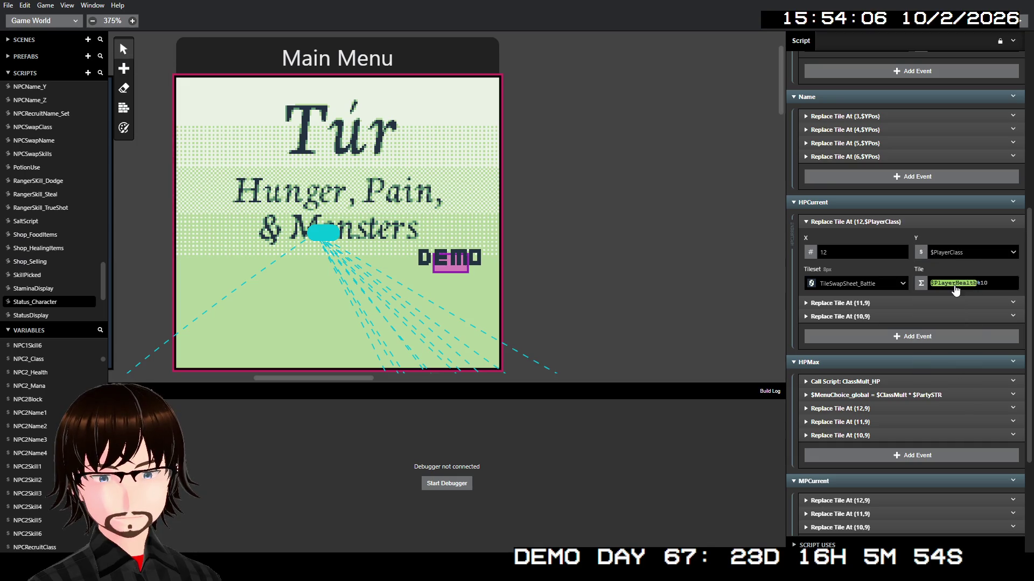
{"action": "left_click", "coordinate": [961, 253]}
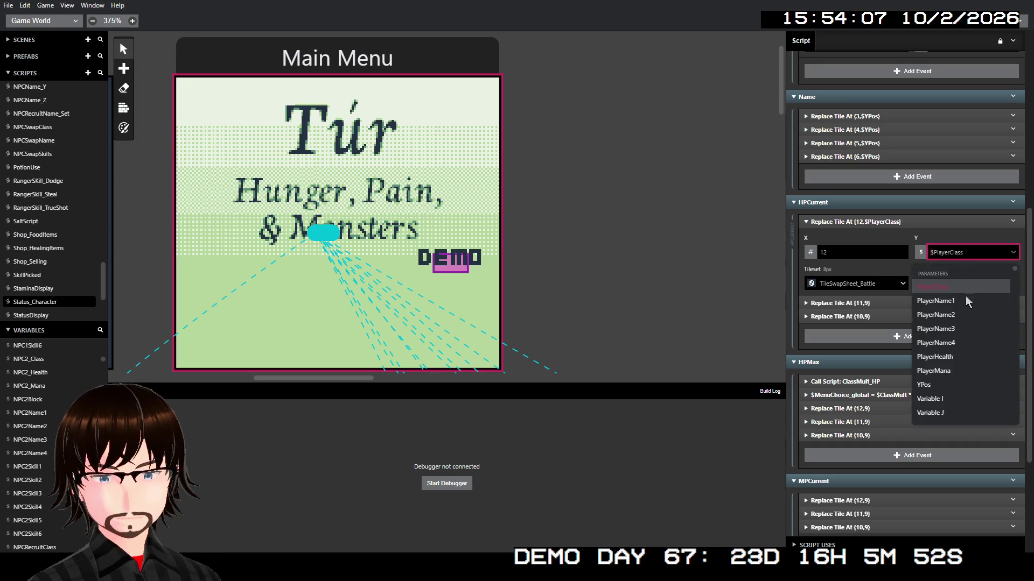
{"action": "left_click", "coordinate": [953, 388]}
- Set the second HPCurrent tile's Y to $YPos and collapse both finished HP events
{"action": "left_click", "coordinate": [908, 303]}
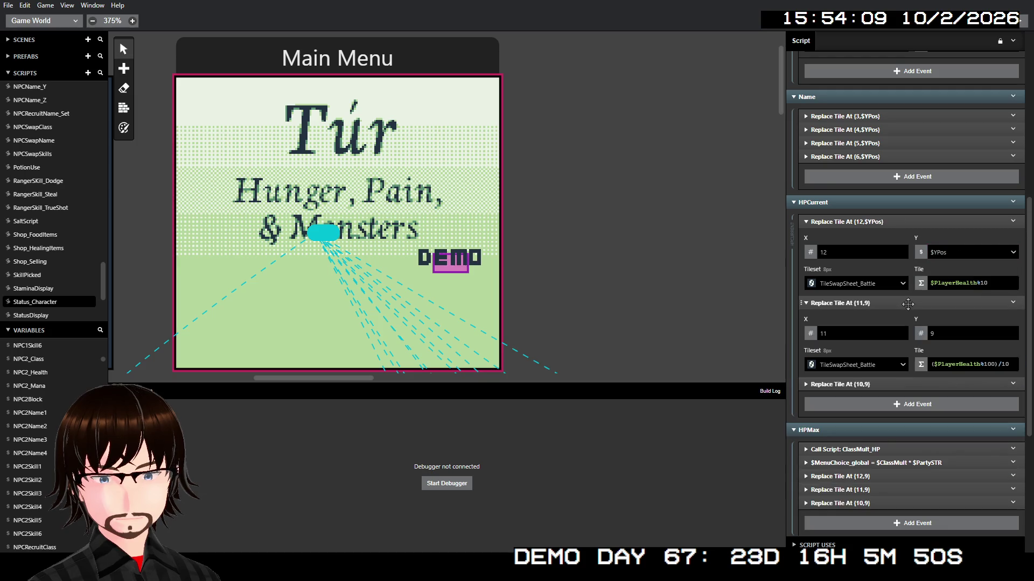
{"action": "left_click", "coordinate": [920, 334]}
{"action": "left_click", "coordinate": [949, 366]}
{"action": "left_click", "coordinate": [945, 336]}
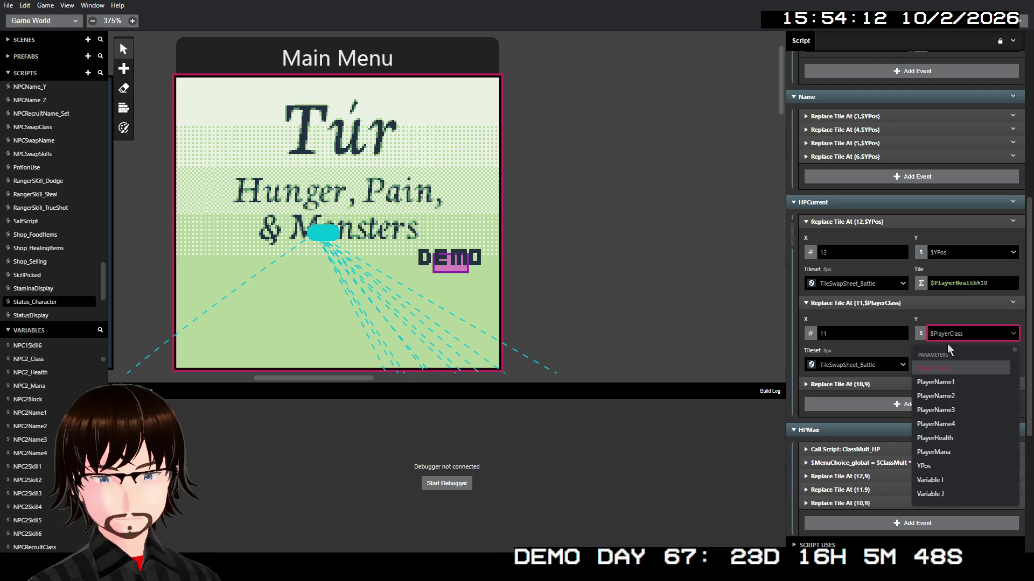
{"action": "left_click", "coordinate": [925, 466]}
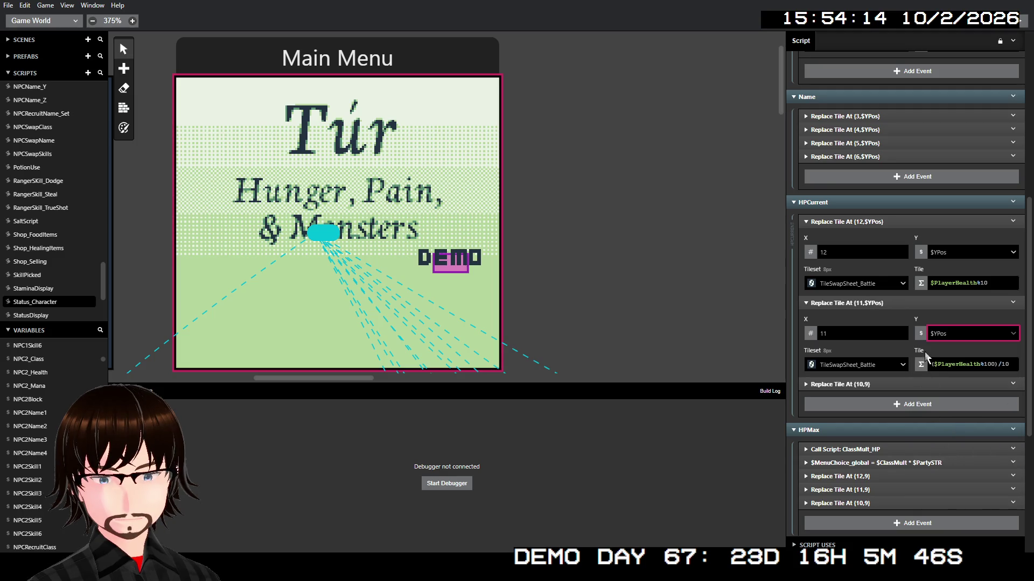
{"action": "left_click", "coordinate": [923, 303]}
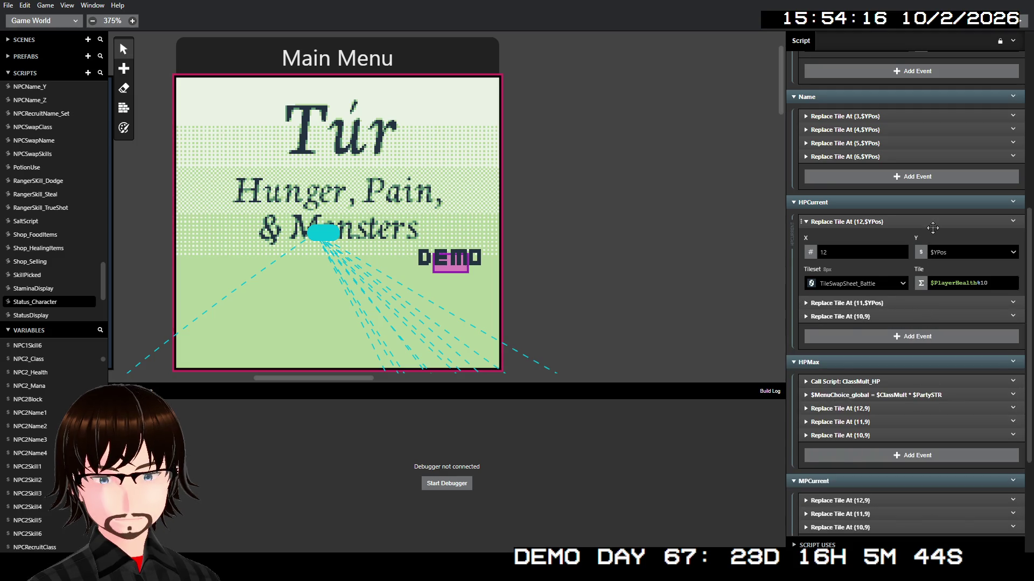
{"action": "left_click", "coordinate": [932, 222]}
- Set the third HPCurrent tile's Y to $YPos and collapse it
{"action": "left_click", "coordinate": [927, 249]}
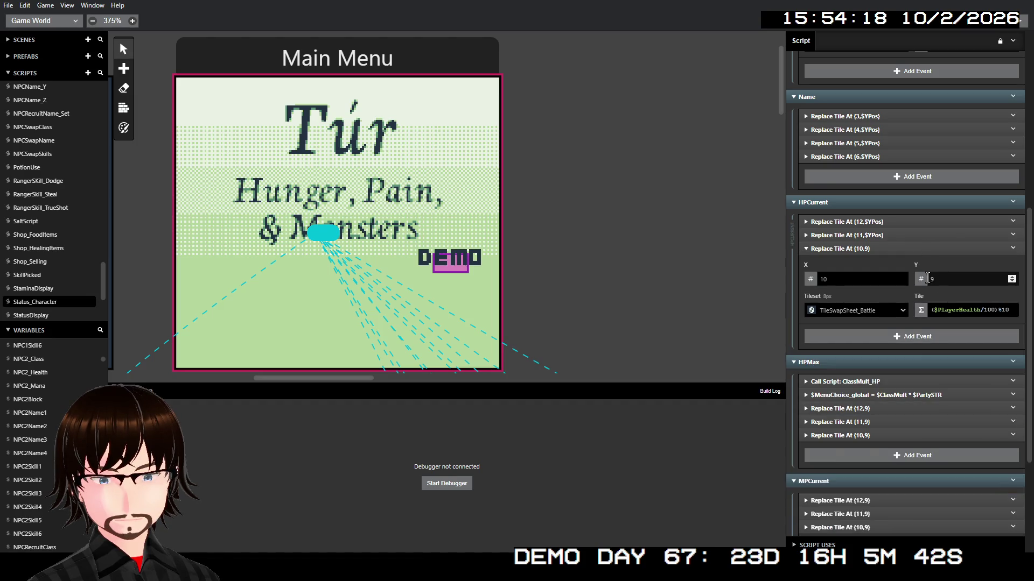
{"action": "left_click", "coordinate": [921, 279]}
{"action": "left_click", "coordinate": [948, 314]}
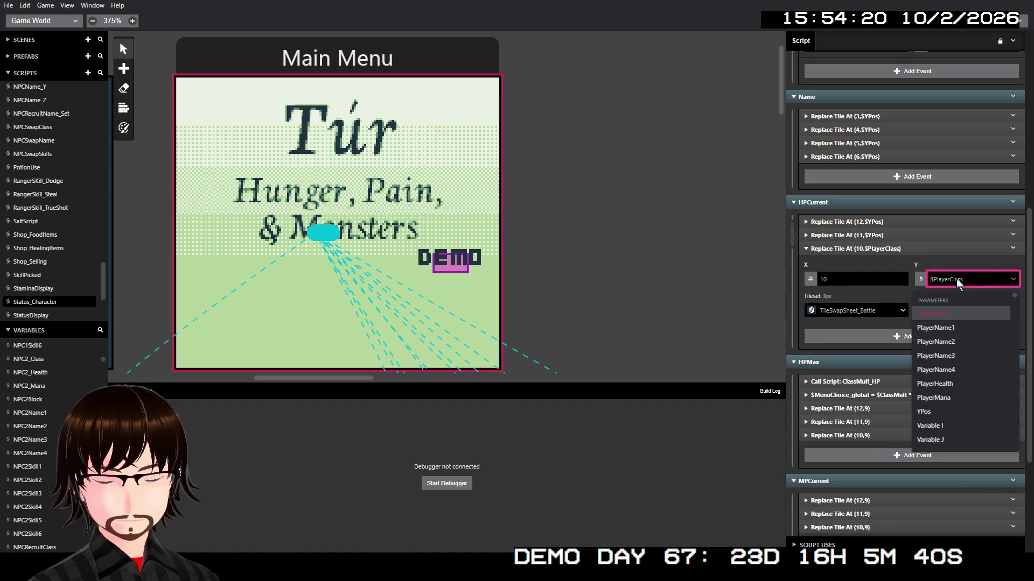
{"action": "left_click", "coordinate": [956, 380]}
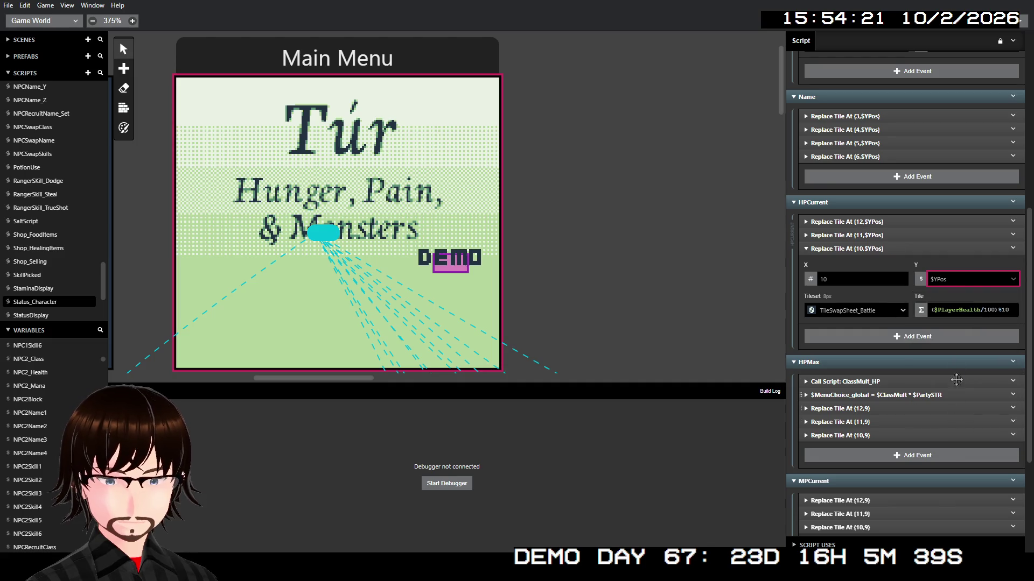
{"action": "left_click", "coordinate": [942, 252]}
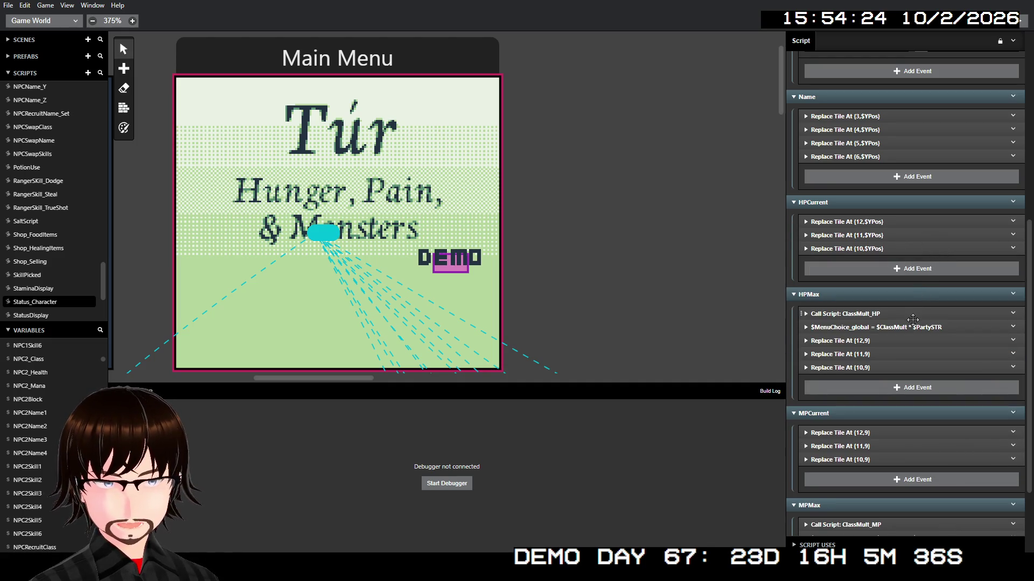
{"action": "left_click", "coordinate": [919, 343]}
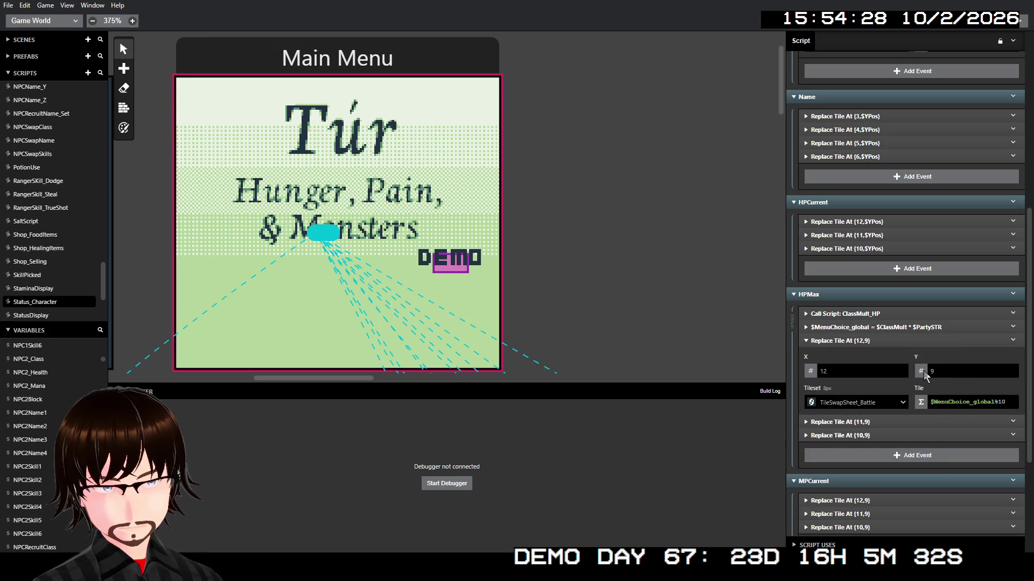
- Expand all three HPMax Replace Tile At events
{"action": "left_click", "coordinate": [921, 371]}
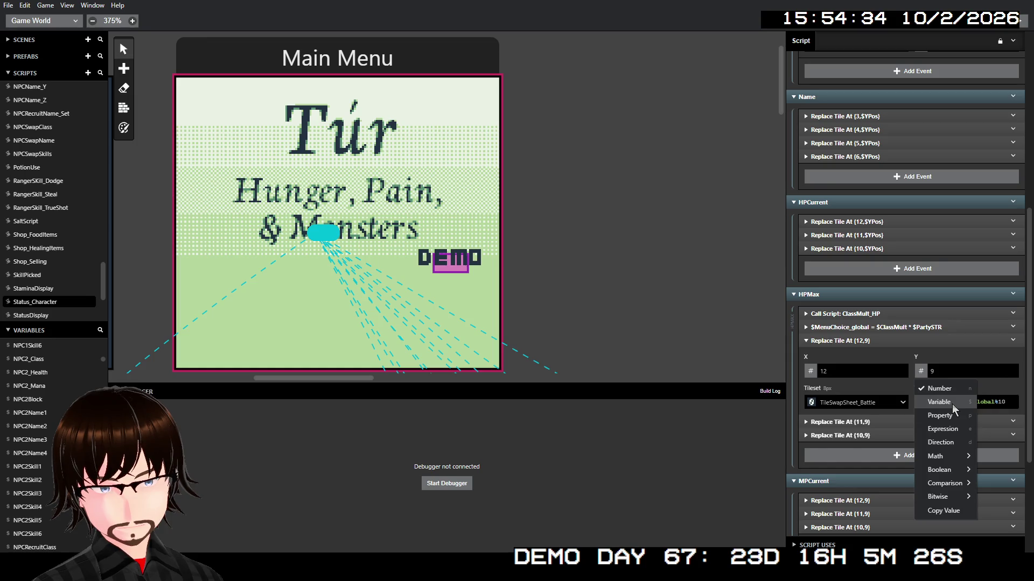
{"action": "scroll", "coordinate": [632, 282], "scroll_direction": "right", "scroll_amount": 10}
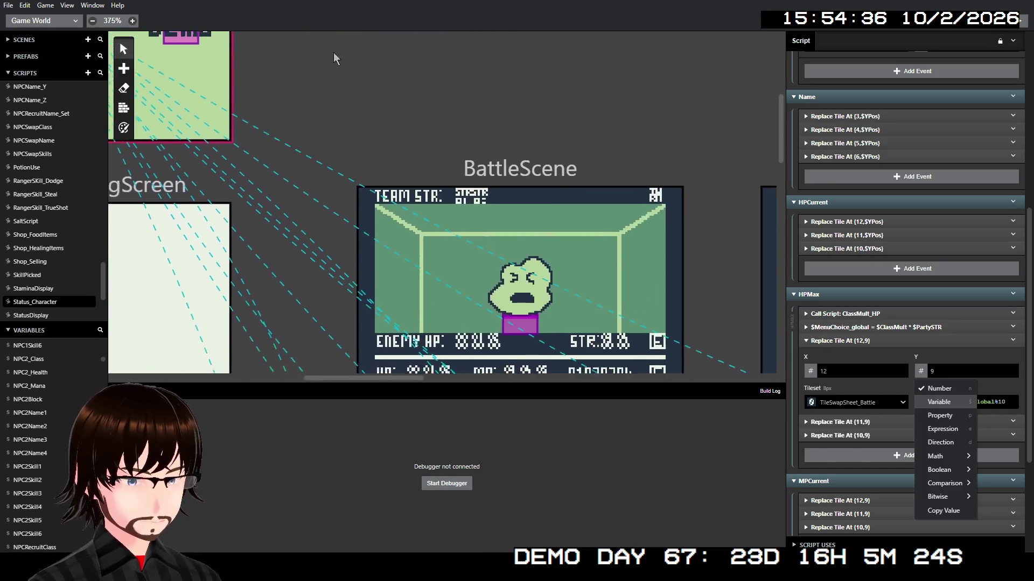
{"action": "scroll", "coordinate": [471, 214], "scroll_direction": "down", "scroll_amount": 5}
{"action": "scroll", "coordinate": [471, 213], "scroll_direction": "down", "scroll_amount": 5}
{"action": "scroll", "coordinate": [618, 215], "scroll_direction": "right", "scroll_amount": 10}
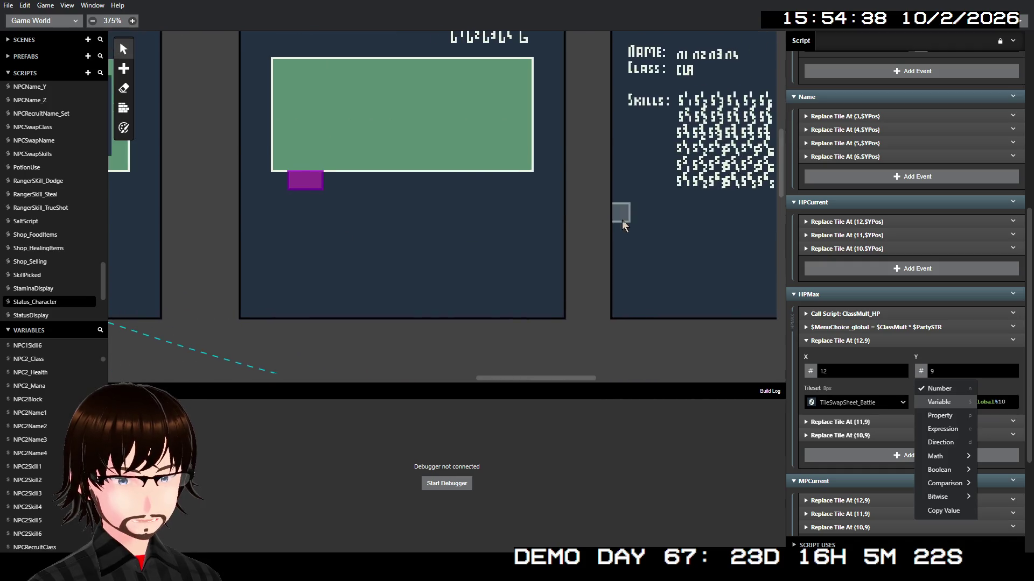
{"action": "scroll", "coordinate": [563, 239], "scroll_direction": "down", "scroll_amount": 1}
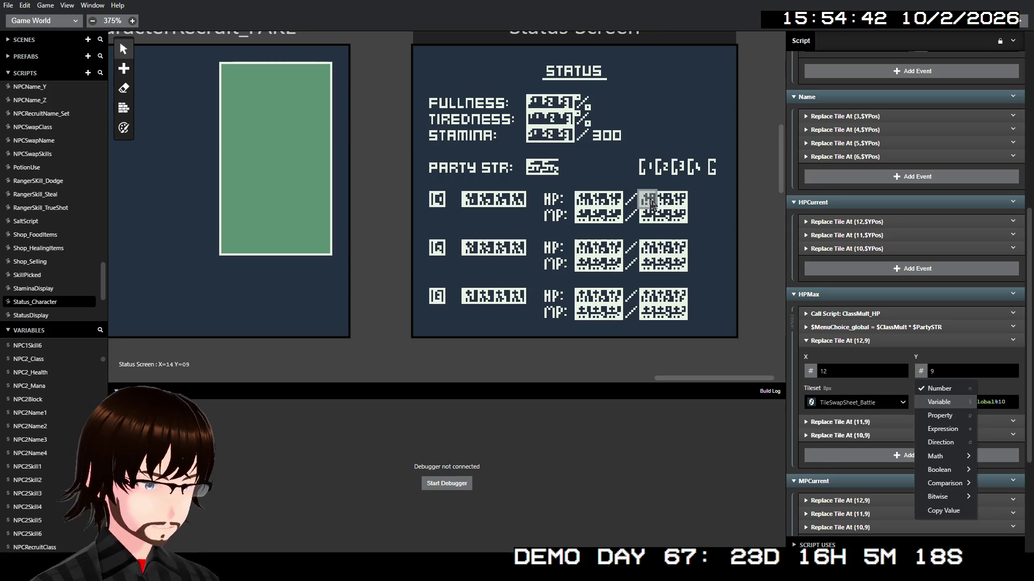
{"action": "left_click", "coordinate": [830, 425]}
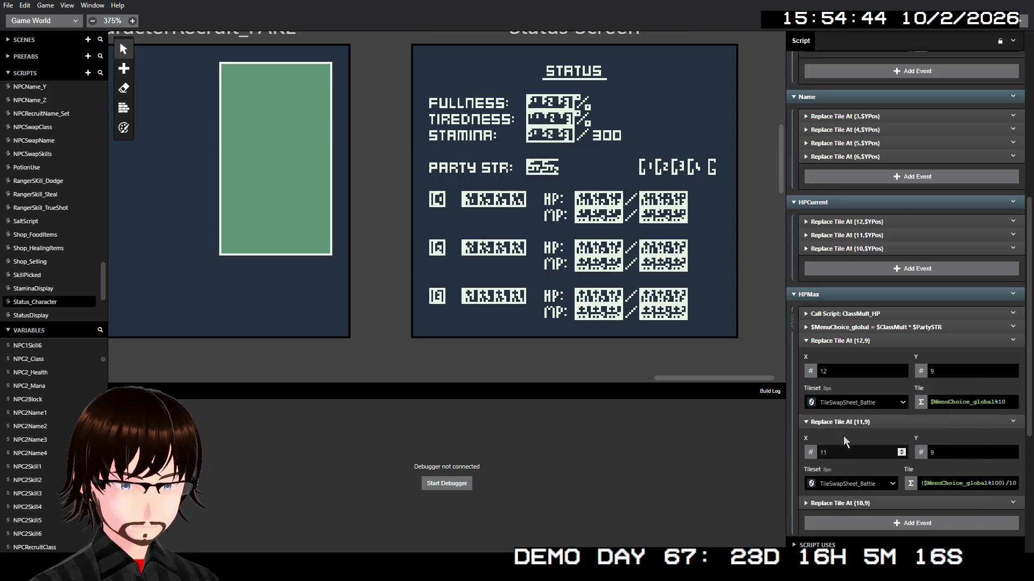
{"action": "left_click", "coordinate": [844, 504]}
{"action": "scroll", "coordinate": [872, 405], "scroll_direction": "down", "scroll_amount": 3}
{"action": "scroll", "coordinate": [872, 405], "scroll_direction": "down", "scroll_amount": 1}
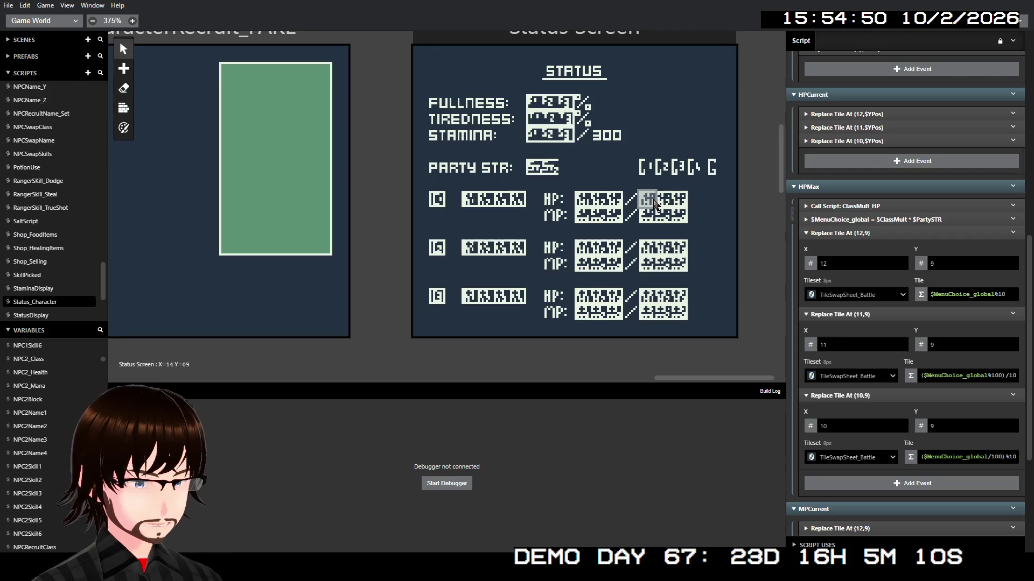
- Set the HPMax tiles' X columns to 16, 15 and 14
{"action": "double_click", "coordinate": [853, 264]}
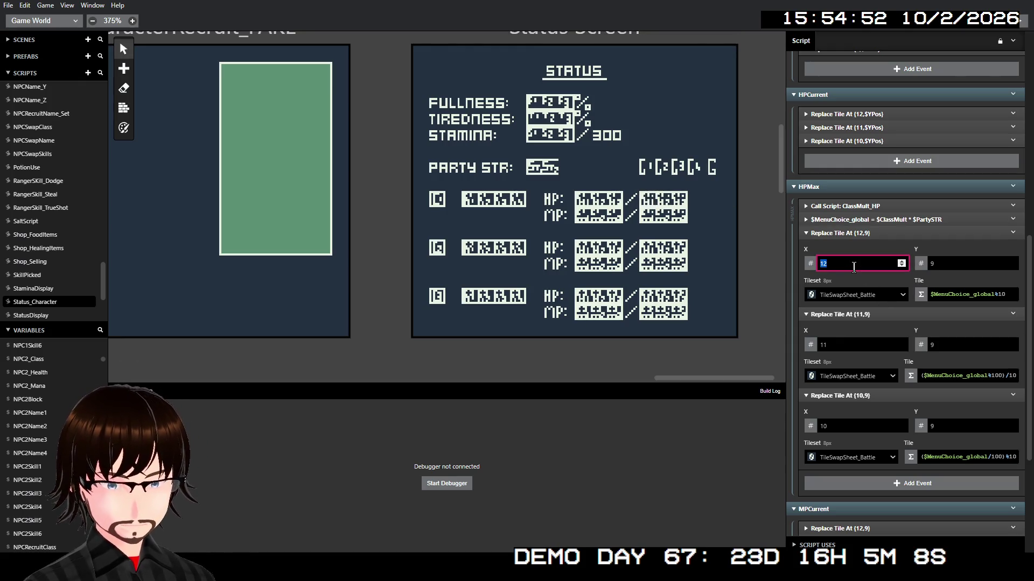
{"action": "type", "text": "16"}
{"action": "double_click", "coordinate": [851, 340]}
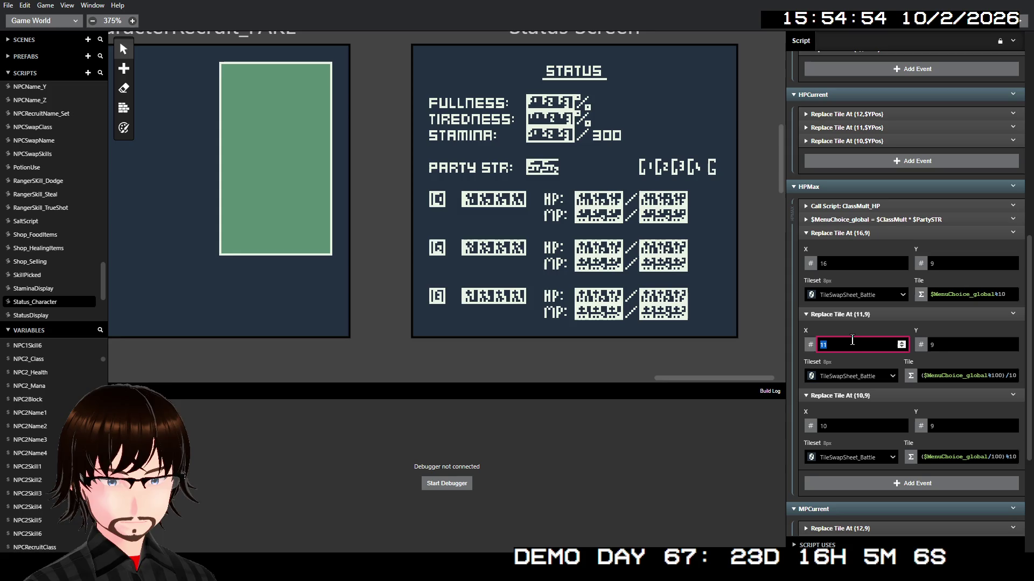
{"action": "type", "text": "15"}
{"action": "double_click", "coordinate": [835, 424]}
{"action": "type", "text": "1"}
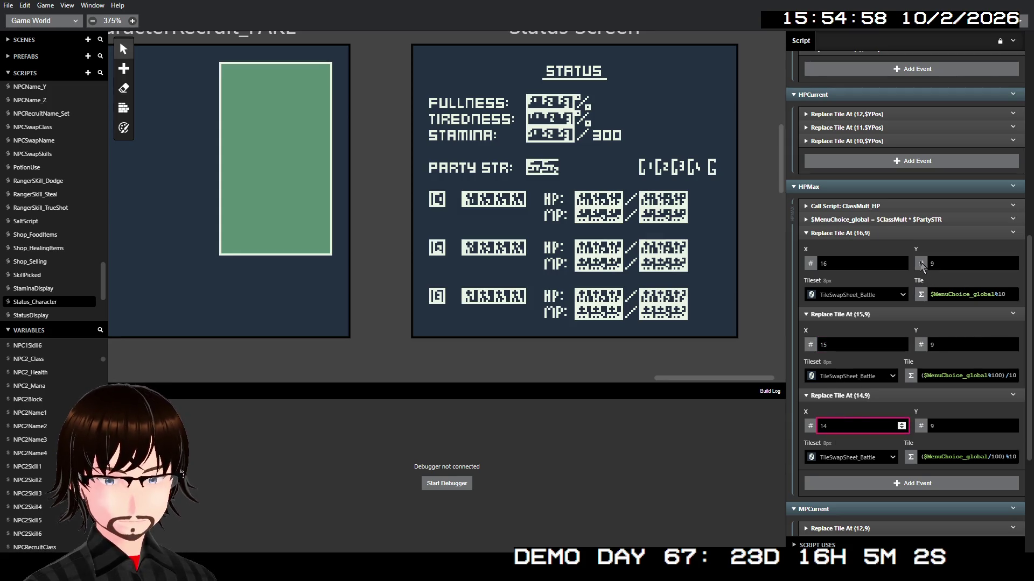
- Switch all three HPMax tiles' Y to the $YPos variable
{"action": "left_click", "coordinate": [921, 265]}
{"action": "left_click", "coordinate": [950, 297]}
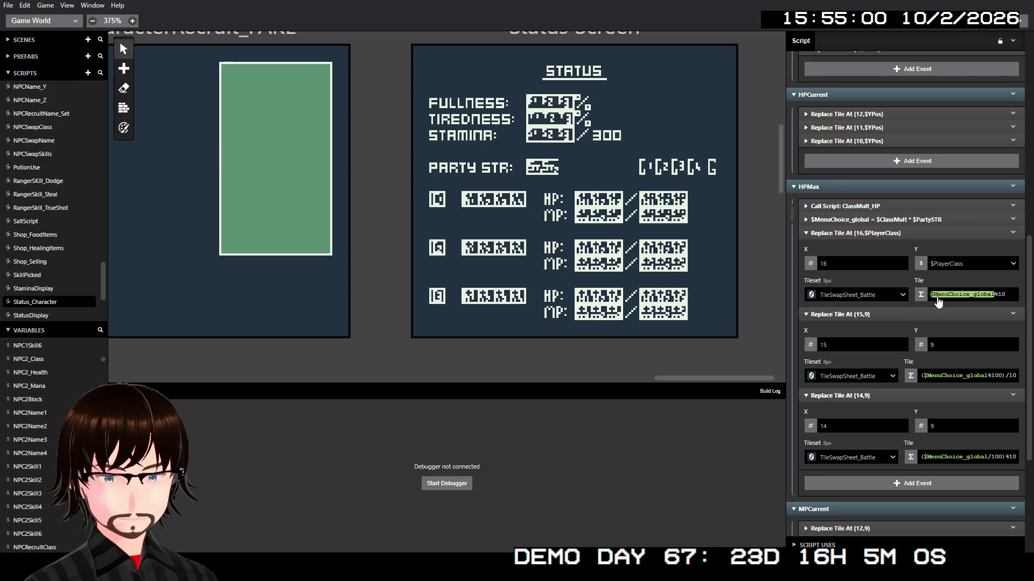
{"action": "left_click", "coordinate": [969, 263]}
{"action": "left_click", "coordinate": [950, 398]}
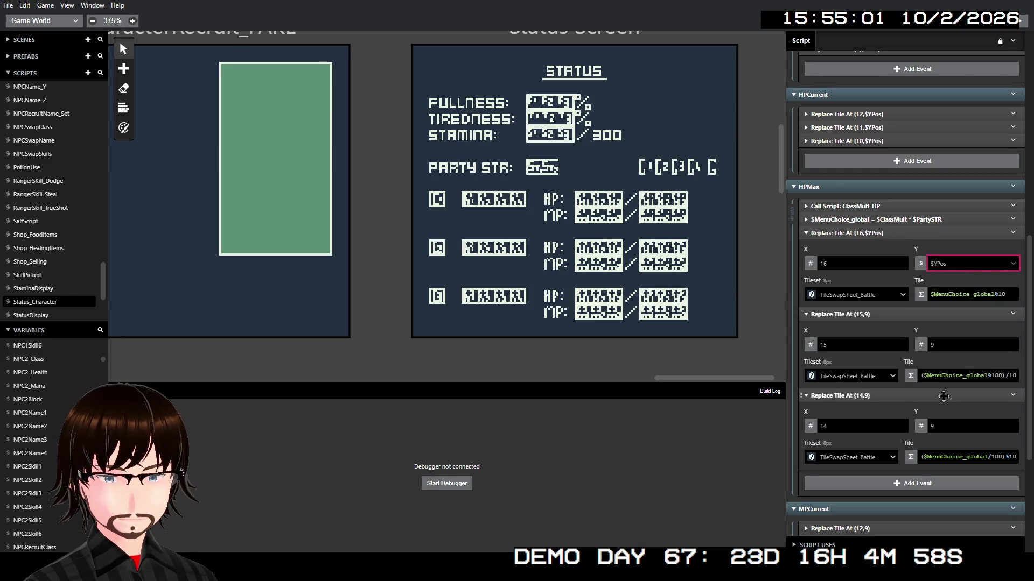
{"action": "left_click", "coordinate": [920, 345]}
{"action": "left_click", "coordinate": [938, 377]}
{"action": "left_click", "coordinate": [947, 344]}
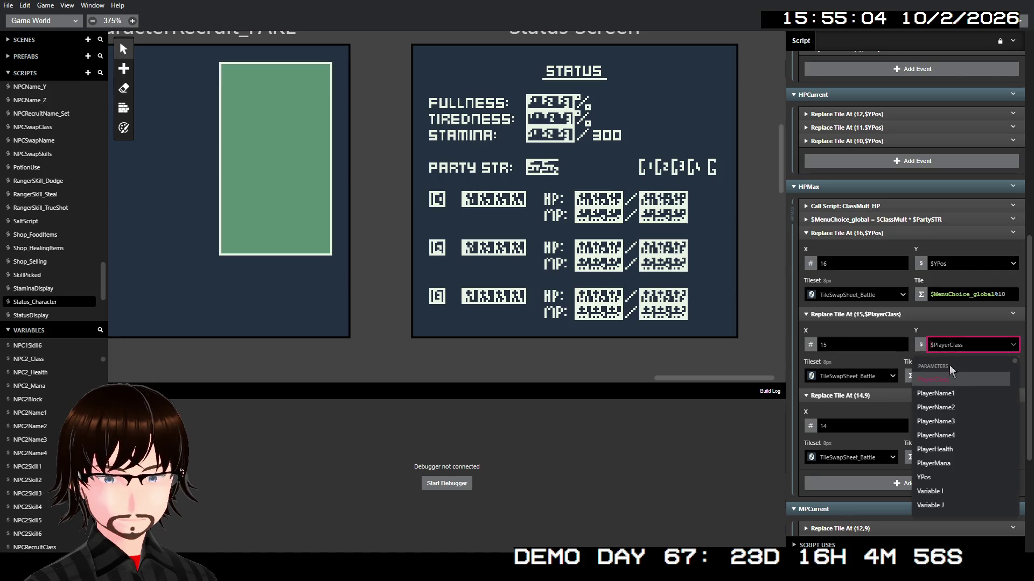
{"action": "left_click", "coordinate": [942, 472]}
{"action": "left_click", "coordinate": [922, 423]}
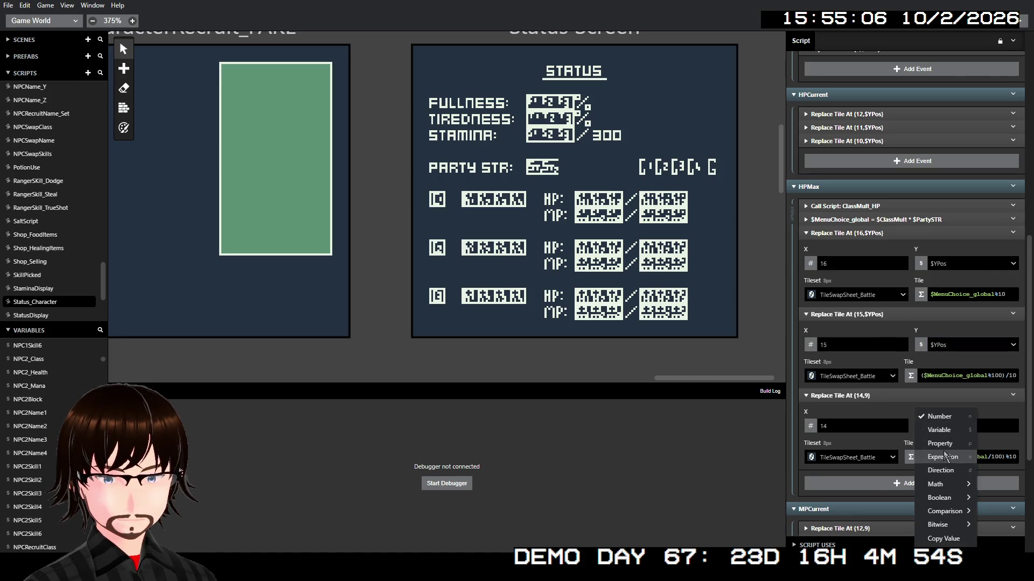
{"action": "left_click", "coordinate": [951, 431]}
{"action": "left_click", "coordinate": [948, 425]}
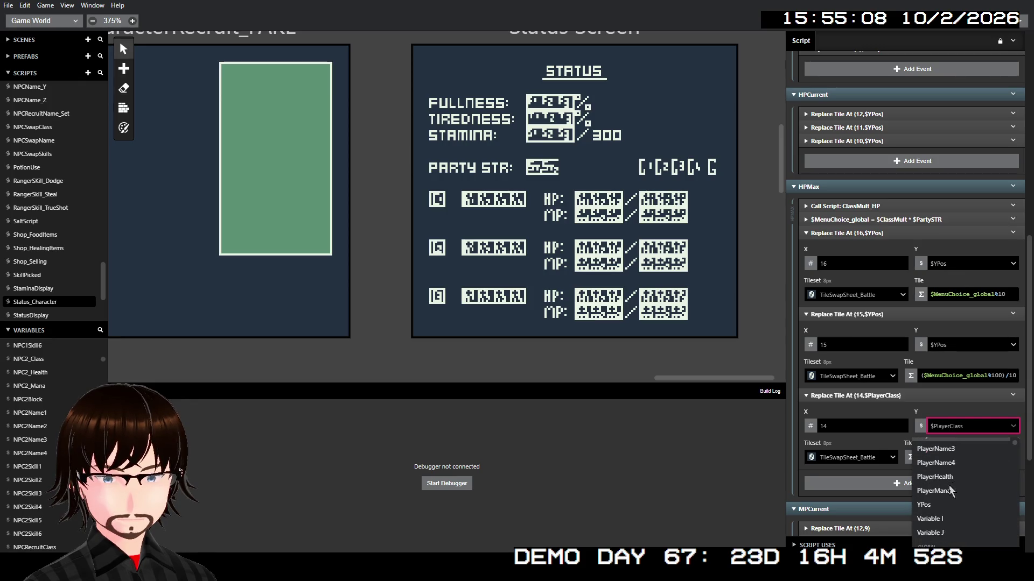
{"action": "left_click", "coordinate": [939, 505]}
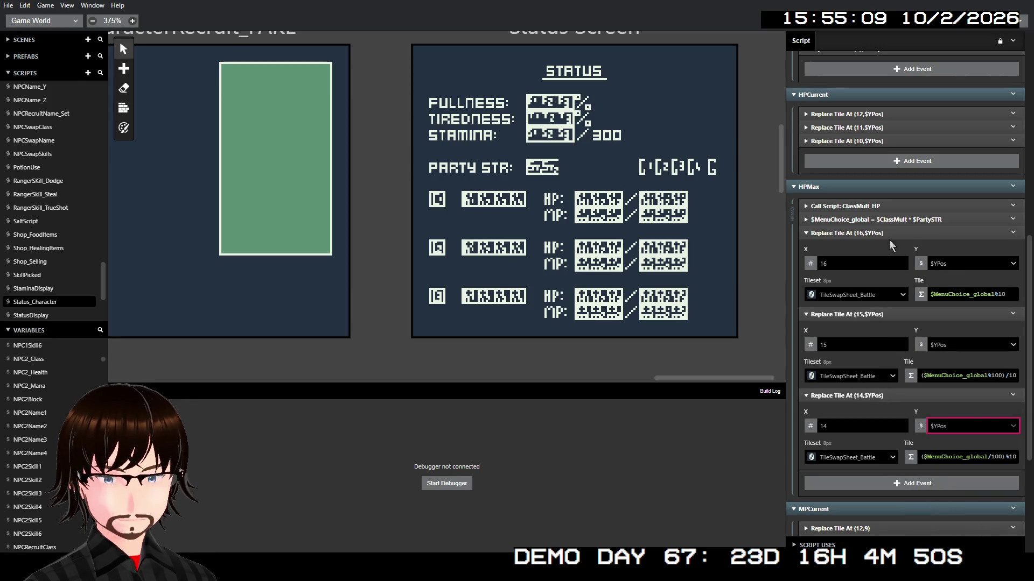
- Collapse the finished HPMax events and expand the first two MPCurrent events
{"action": "left_click", "coordinate": [889, 234]}
{"action": "left_click", "coordinate": [889, 246]}
{"action": "left_click", "coordinate": [890, 260]}
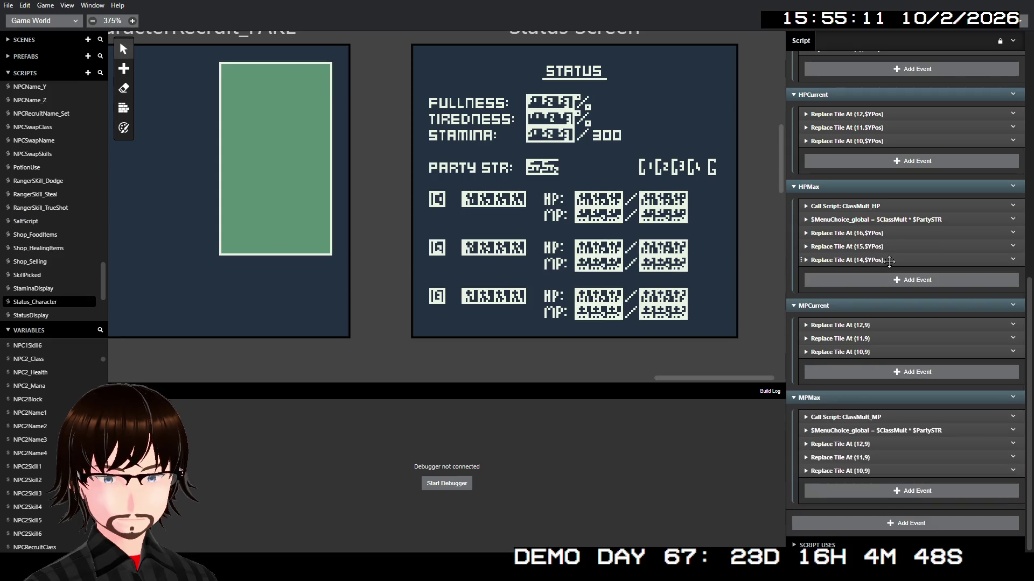
{"action": "left_click", "coordinate": [875, 325]}
{"action": "left_click", "coordinate": [881, 406]}
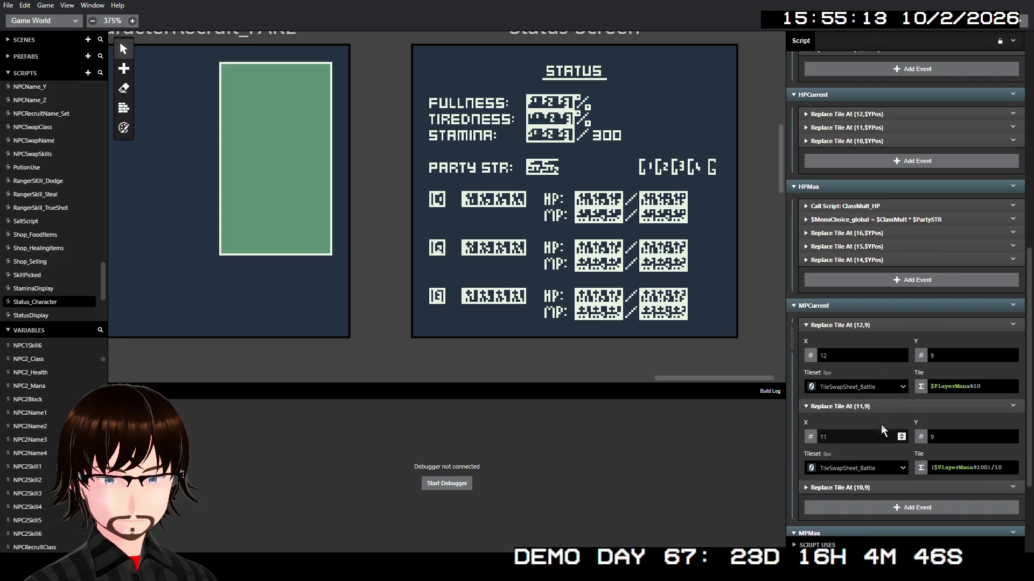
- Set the first MPCurrent tile's Y to the expression $YPos+1
{"action": "left_click", "coordinate": [884, 491]}
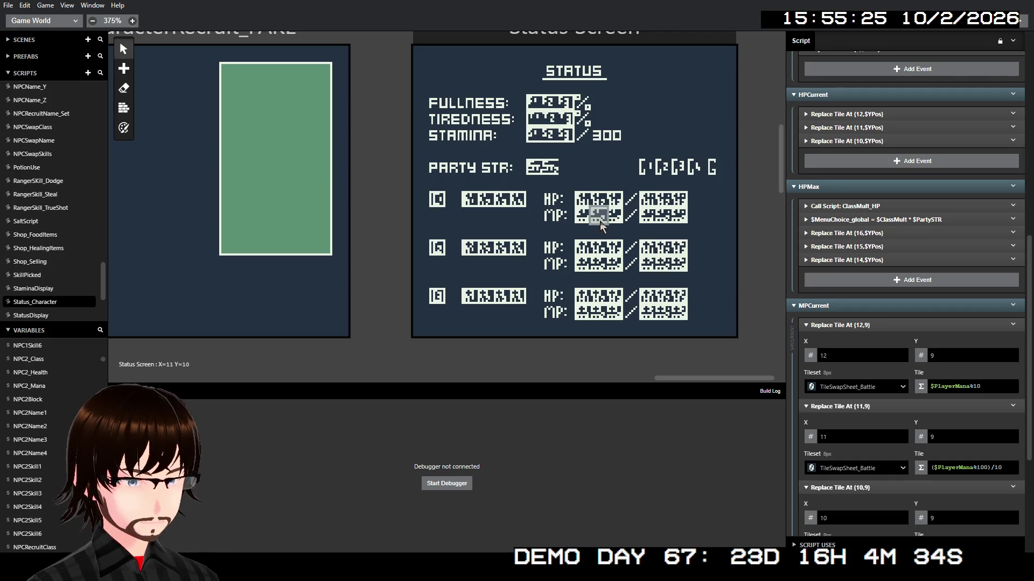
{"action": "left_click", "coordinate": [921, 356]}
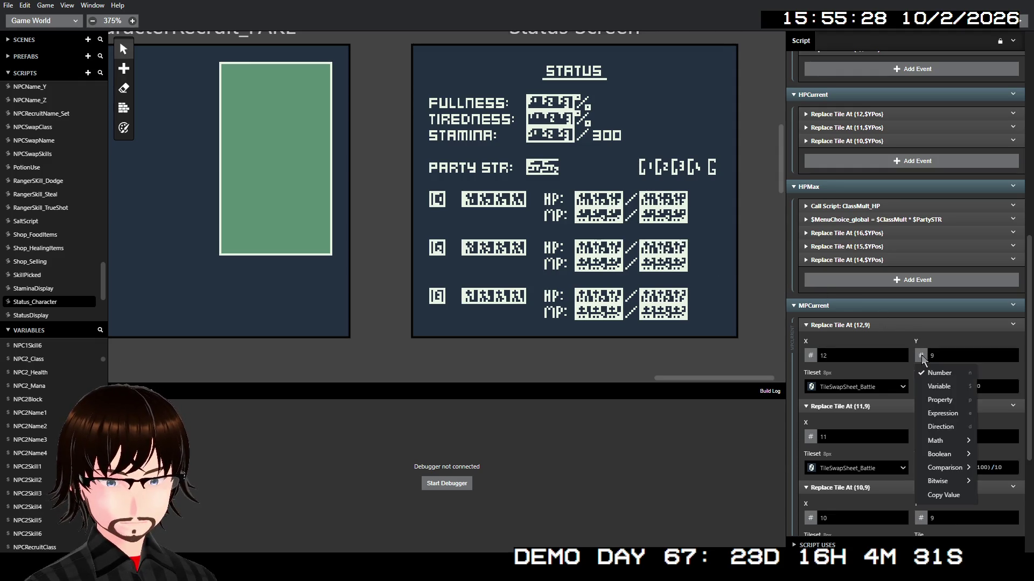
{"action": "left_click", "coordinate": [950, 384]}
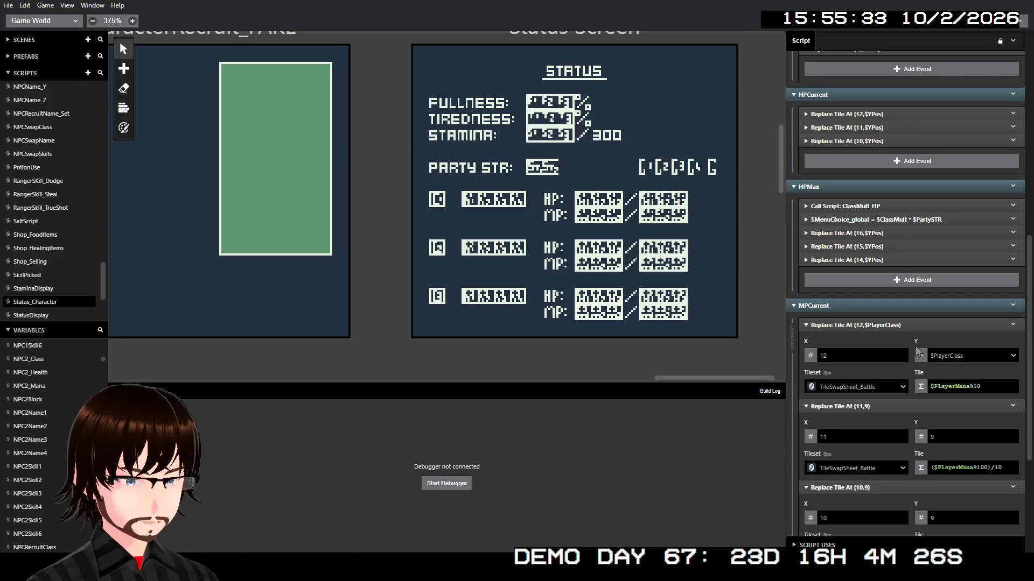
{"action": "left_click", "coordinate": [940, 354]}
{"action": "key", "text": "Escape"}
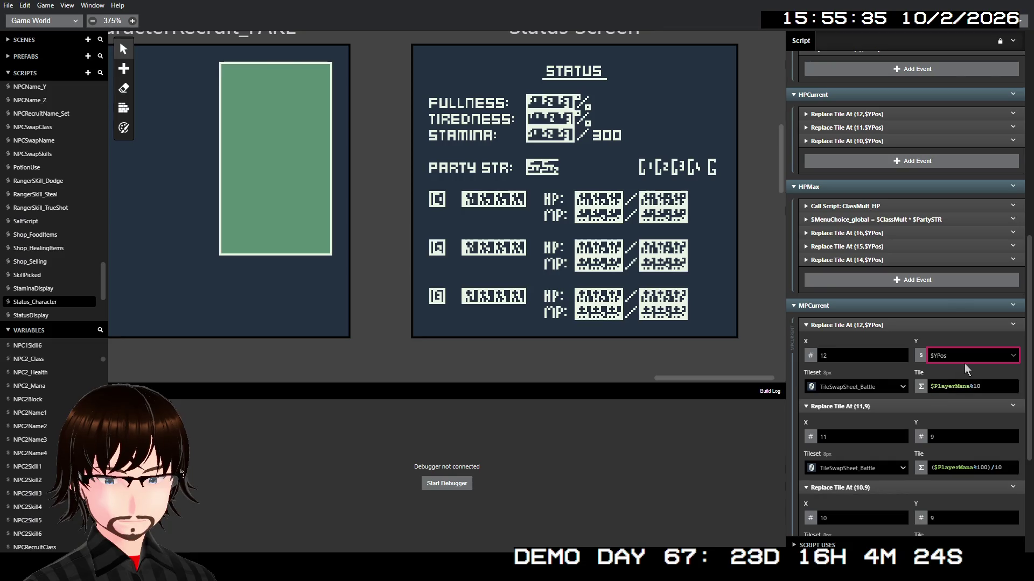
{"action": "left_click", "coordinate": [961, 357]}
{"action": "type", "text": "ypos"}
{"action": "left_click", "coordinate": [922, 355]}
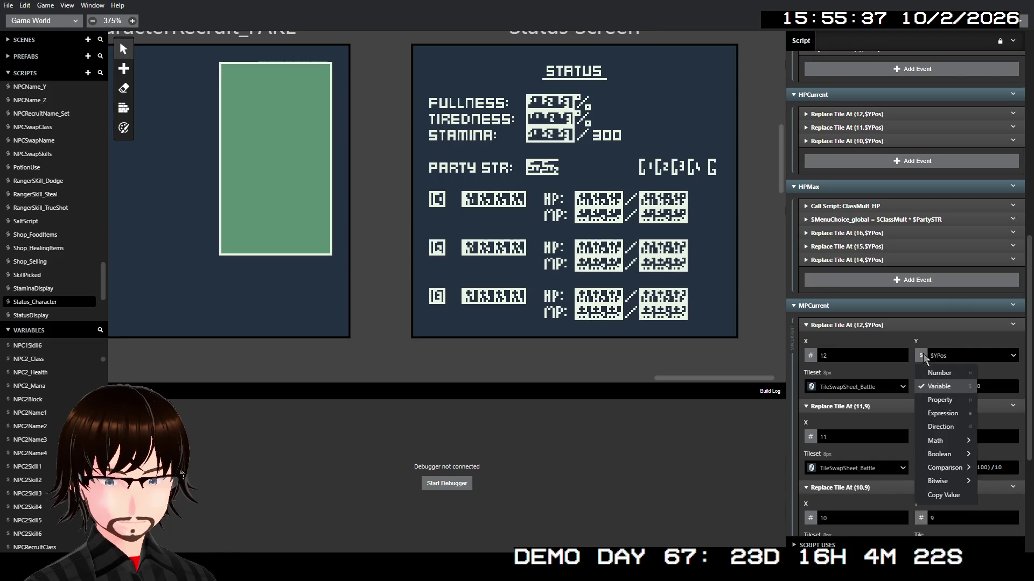
{"action": "left_click", "coordinate": [942, 414]}
{"action": "left_click", "coordinate": [959, 356]}
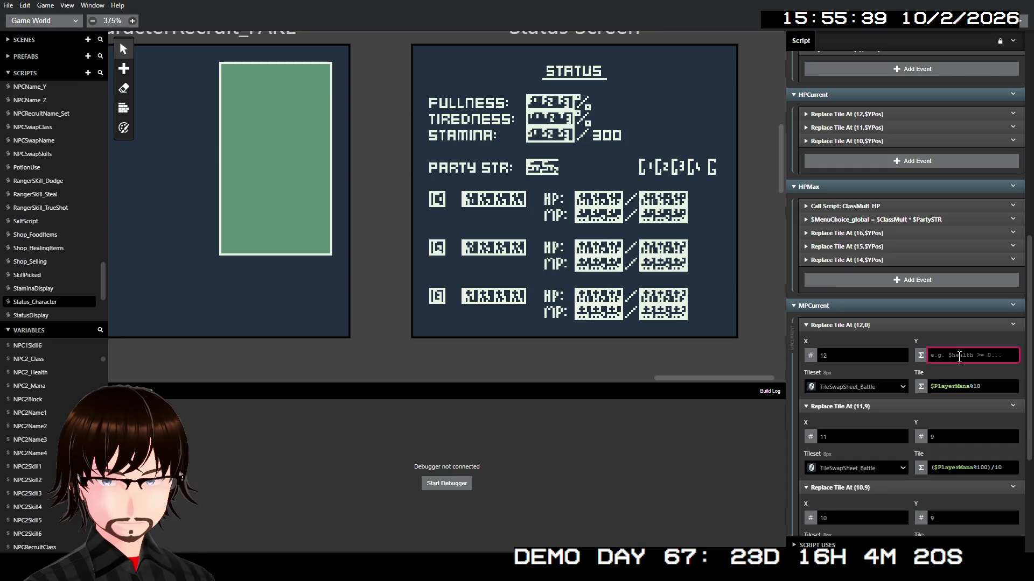
{"action": "type", "text": "$Y"}
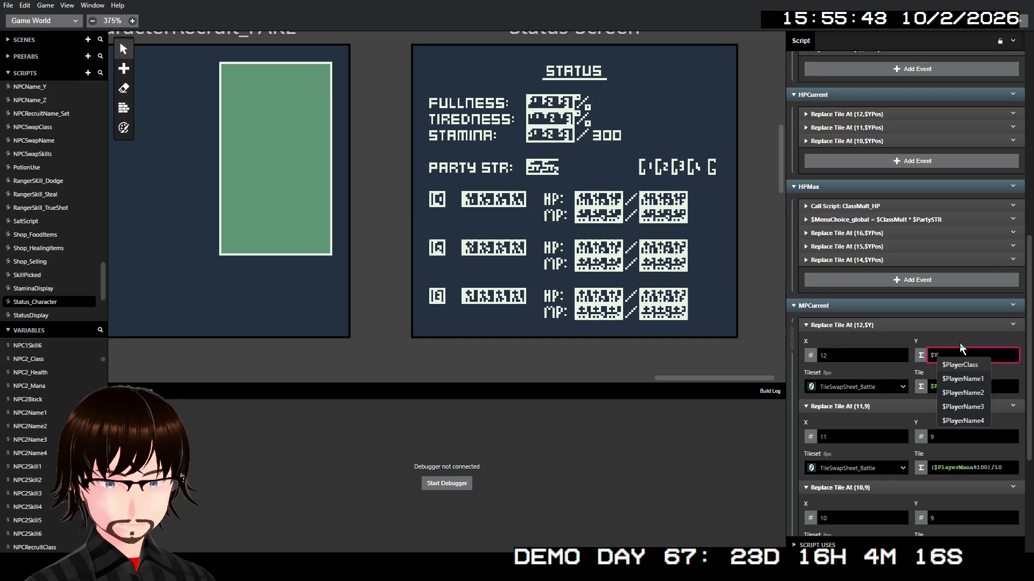
{"action": "type", "text": "Po"}
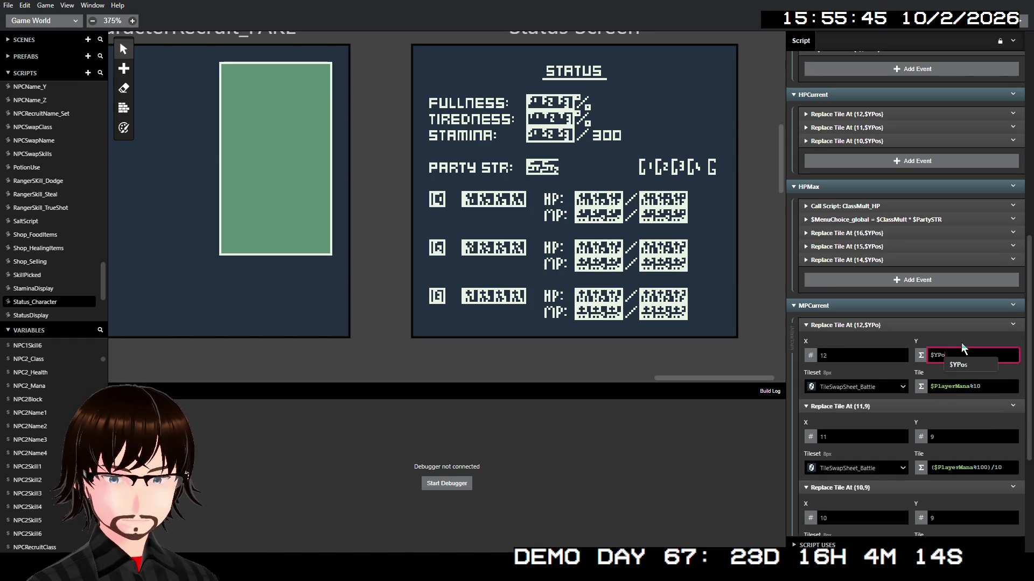
{"action": "type", "text": "s+1"}
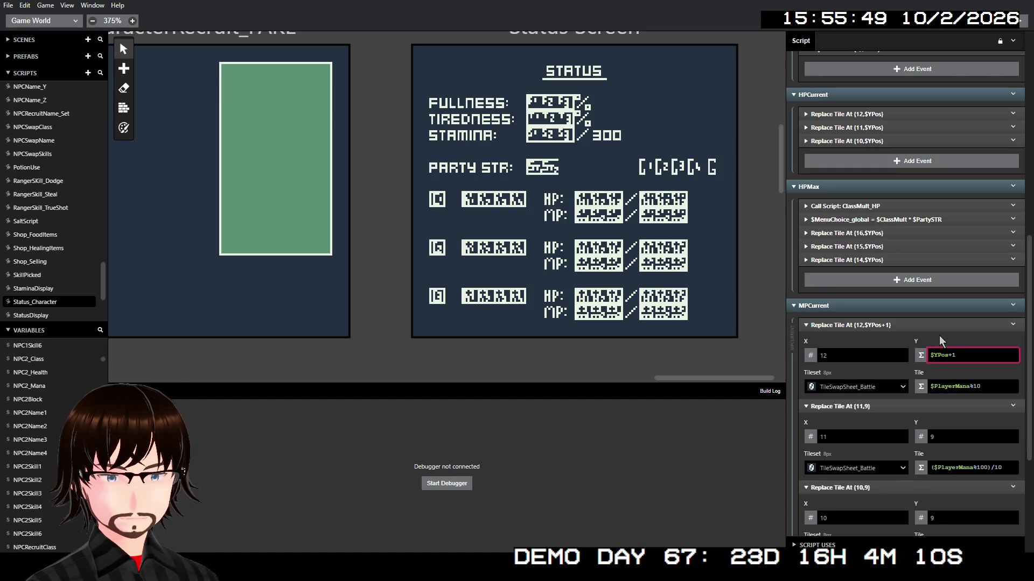
- Give the second MPCurrent tile the Y expression $YPos+1
{"action": "scroll", "coordinate": [945, 335], "scroll_direction": "down", "scroll_amount": 1}
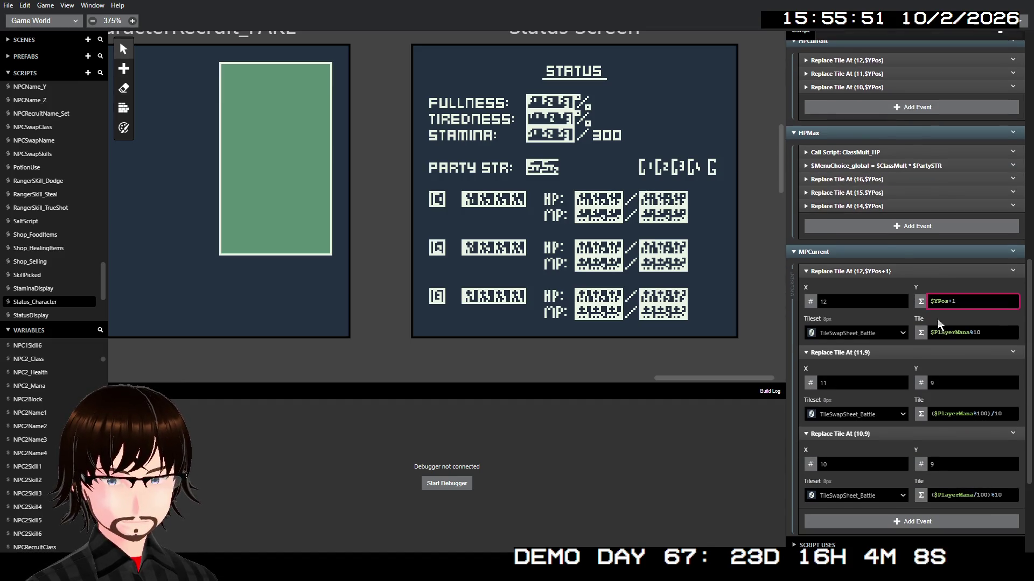
{"action": "left_click_drag", "start_coordinate": [961, 301], "coordinate": [927, 302]}
{"action": "key", "text": "ctrl+c"}
{"action": "left_click", "coordinate": [946, 382]}
{"action": "key", "text": "ctrl+v"}
{"action": "left_click", "coordinate": [917, 383]}
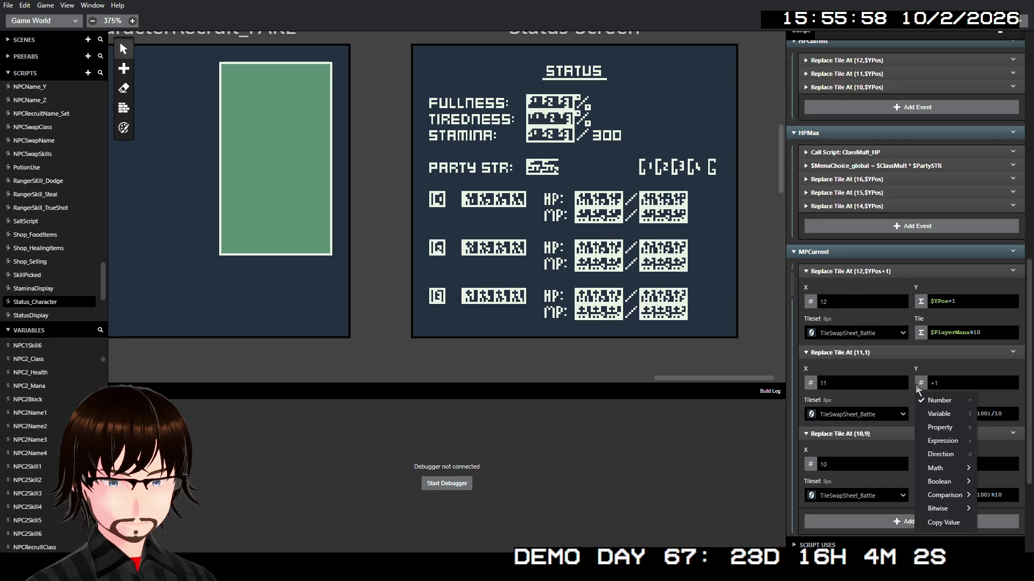
{"action": "left_click", "coordinate": [952, 442]}
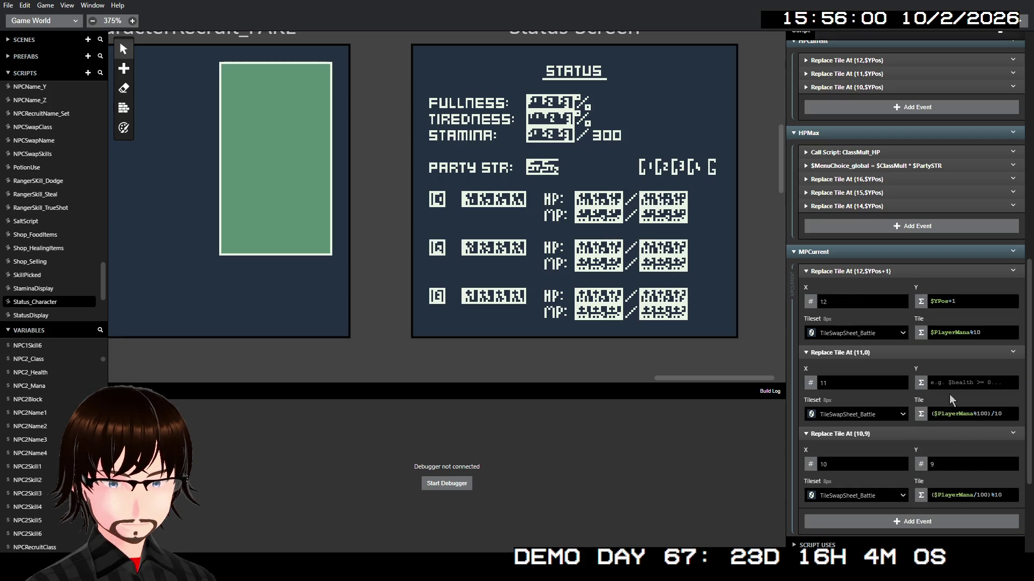
{"action": "left_click", "coordinate": [950, 383]}
{"action": "key", "text": "ctrl+v"}
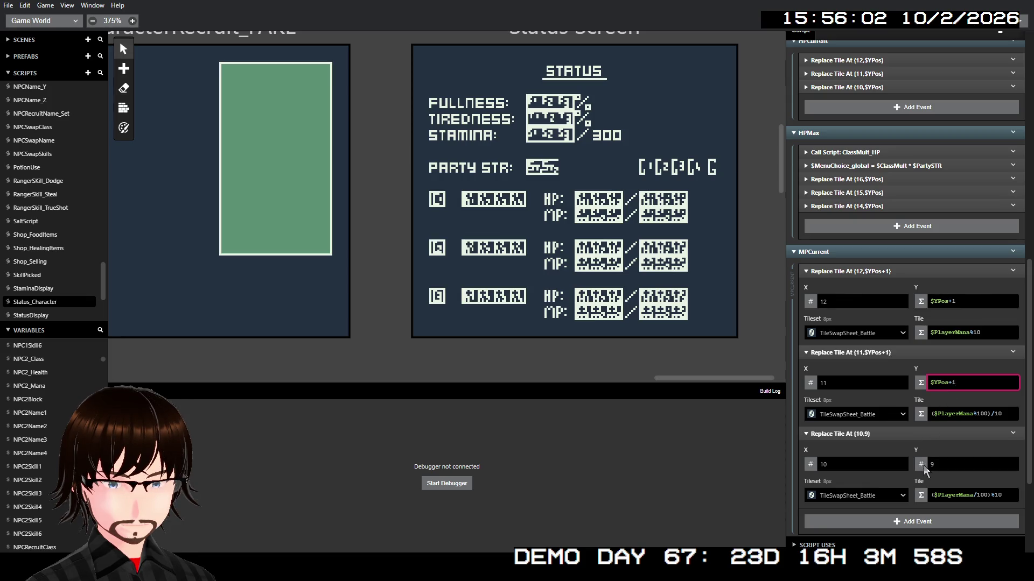
- Give the third MPCurrent tile the Y expression $YPos+1
{"action": "left_click", "coordinate": [920, 413]}
{"action": "left_click", "coordinate": [949, 457]}
{"action": "left_click", "coordinate": [950, 459]}
{"action": "key", "text": "ctrl+v"}
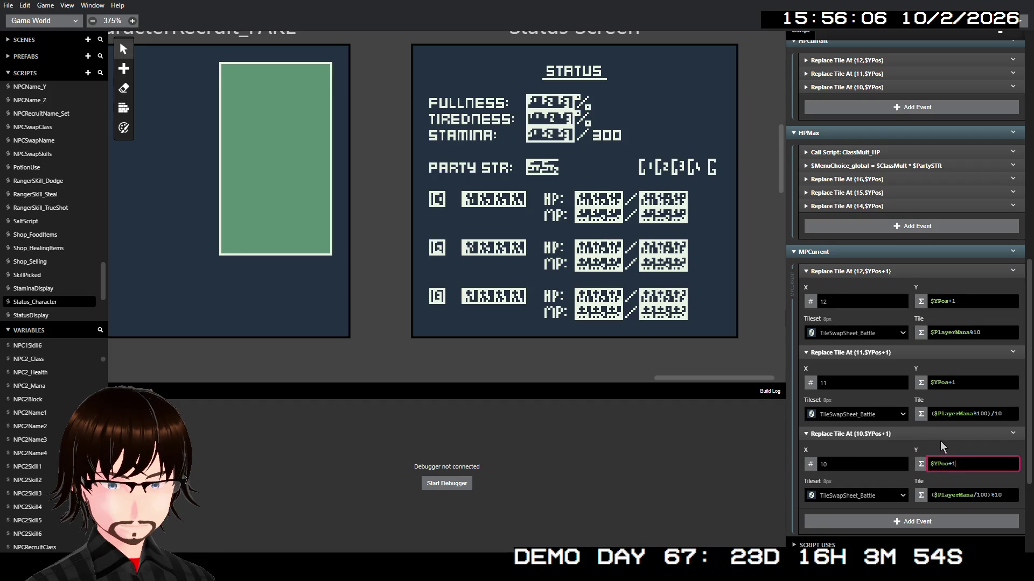
{"action": "scroll", "coordinate": [940, 441], "scroll_direction": "down", "scroll_amount": 3}
{"action": "left_click", "coordinate": [850, 444]}
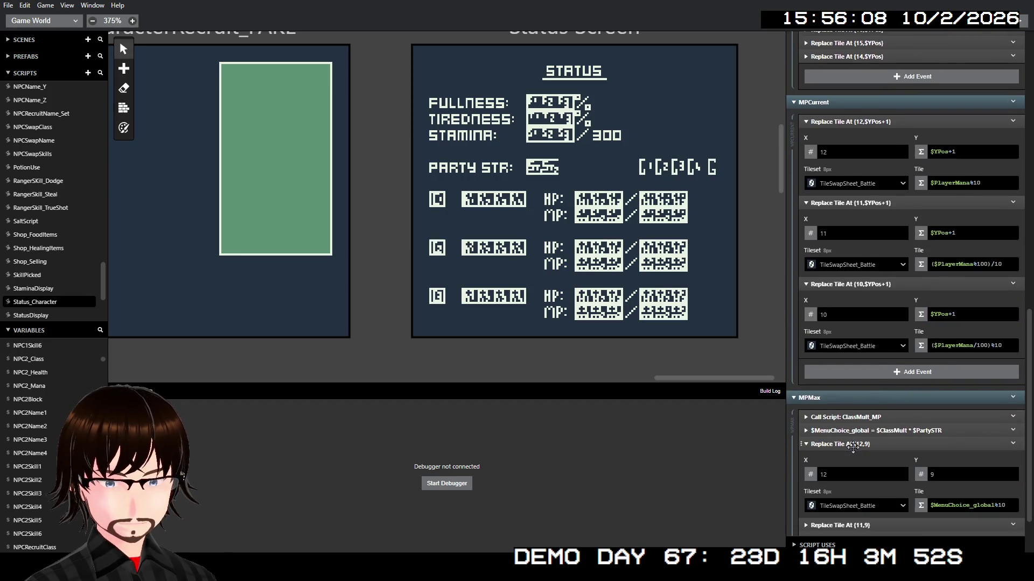
- Set the three MPMax tile X positions to 16, 15 and 14
{"action": "scroll", "coordinate": [858, 477], "scroll_direction": "down", "scroll_amount": 1}
{"action": "left_click", "coordinate": [860, 473]}
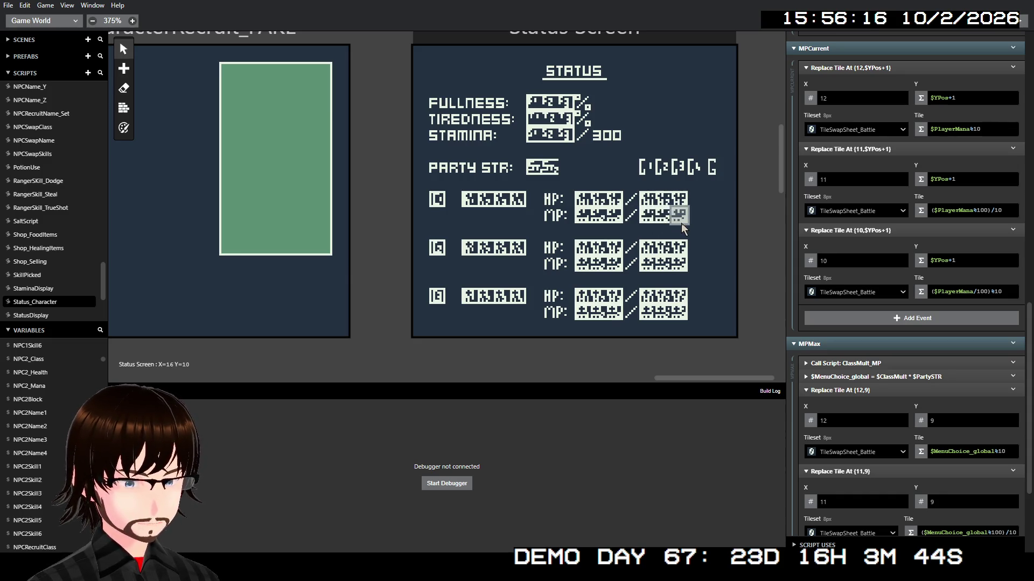
{"action": "left_click", "coordinate": [832, 419]}
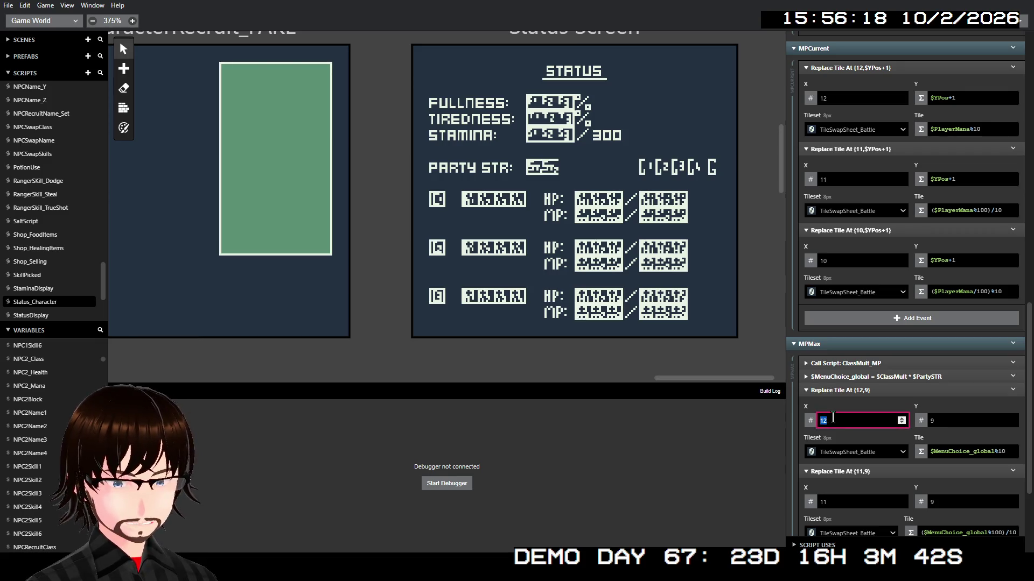
{"action": "type", "text": "16"}
{"action": "left_click", "coordinate": [840, 501]}
{"action": "type", "text": "1"}
{"action": "scroll", "coordinate": [850, 501], "scroll_direction": "down", "scroll_amount": 3}
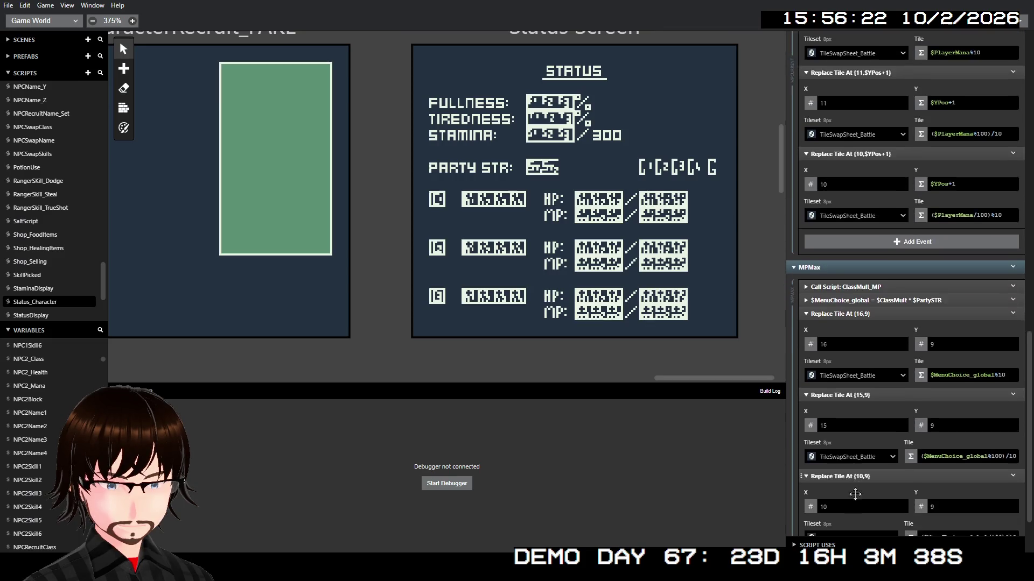
{"action": "left_click", "coordinate": [843, 476]}
{"action": "type", "text": "14"}
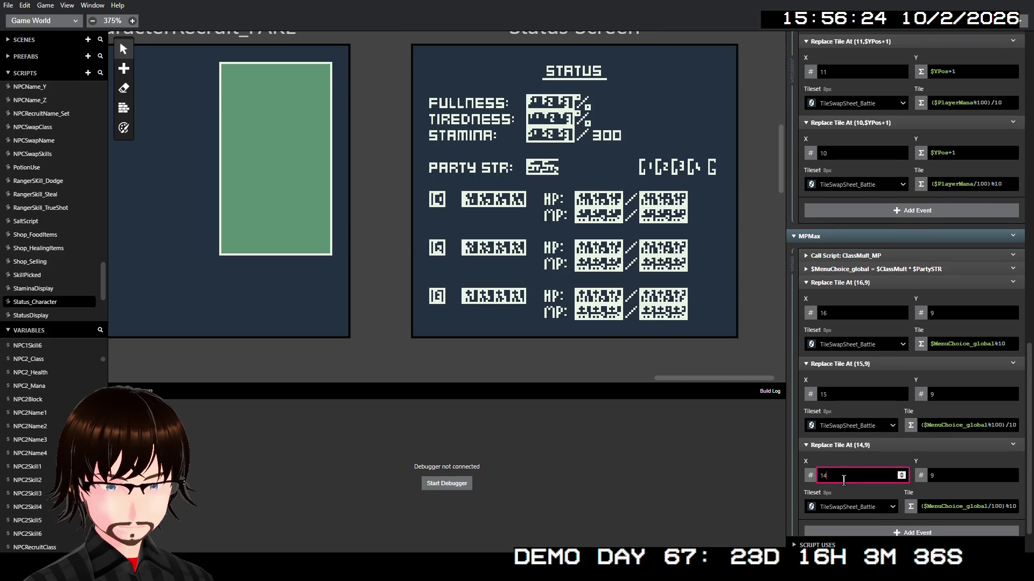
- Switch each MPMax tile's Y to the expression $YPos+1
{"action": "left_click", "coordinate": [921, 315]}
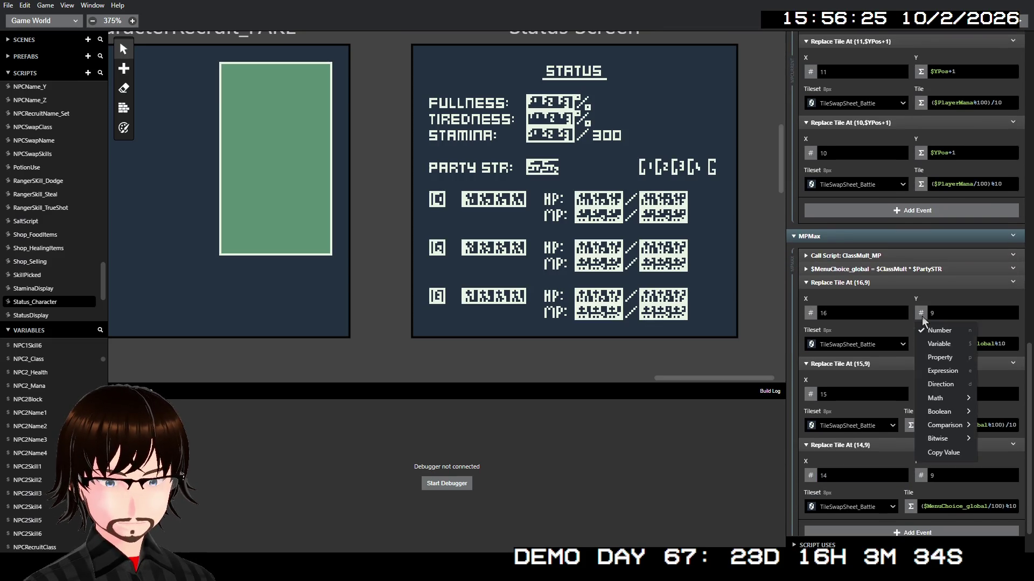
{"action": "left_click", "coordinate": [956, 371]}
{"action": "left_click", "coordinate": [954, 312]}
{"action": "type", "text": "$YPos+1"}
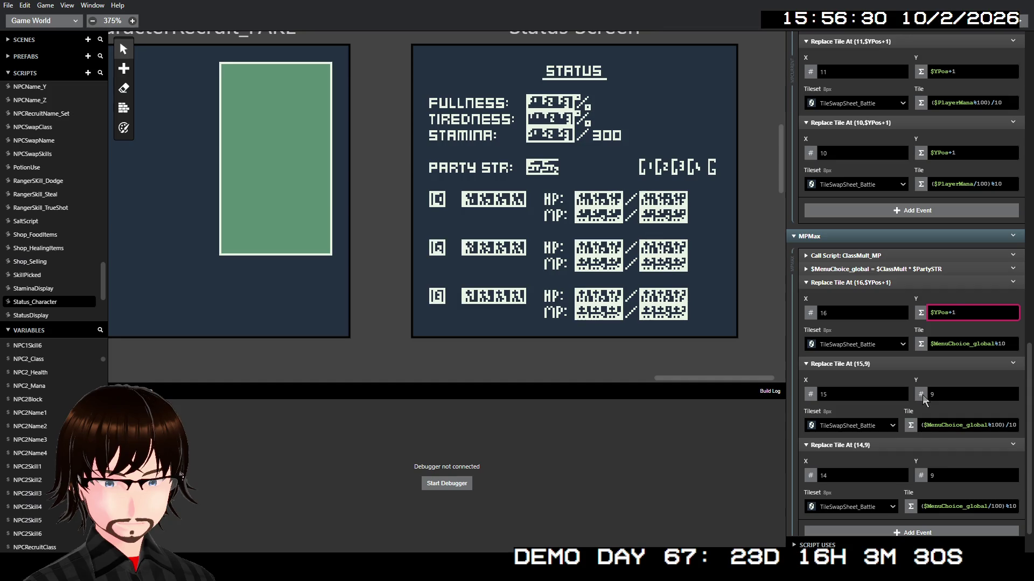
{"action": "left_click", "coordinate": [922, 395]}
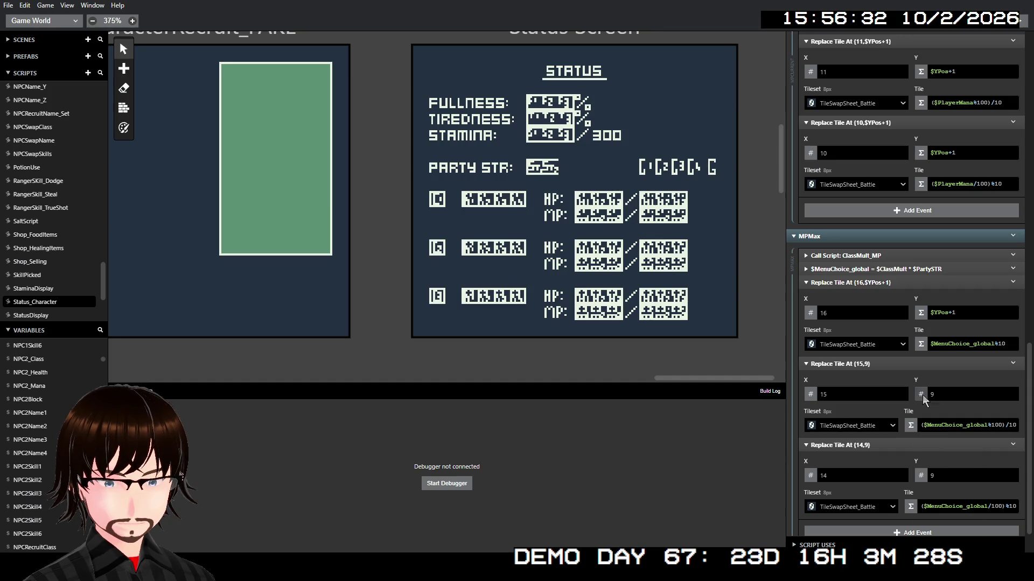
{"action": "left_click", "coordinate": [957, 454]}
{"action": "type", "text": "$YPos+1"}
{"action": "left_click", "coordinate": [921, 399]}
{"action": "left_click", "coordinate": [942, 457]}
{"action": "type", "text": "$YPos+1"}
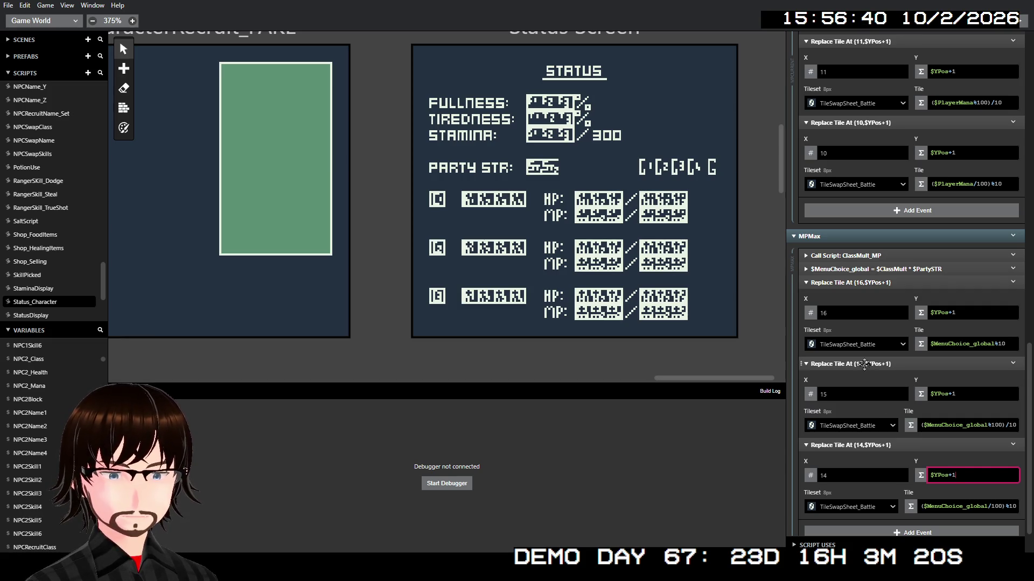
- Collapse the MPMax, MPCurrent and Class tile replacement events
{"action": "scroll", "coordinate": [896, 337], "scroll_direction": "down", "scroll_amount": 1}
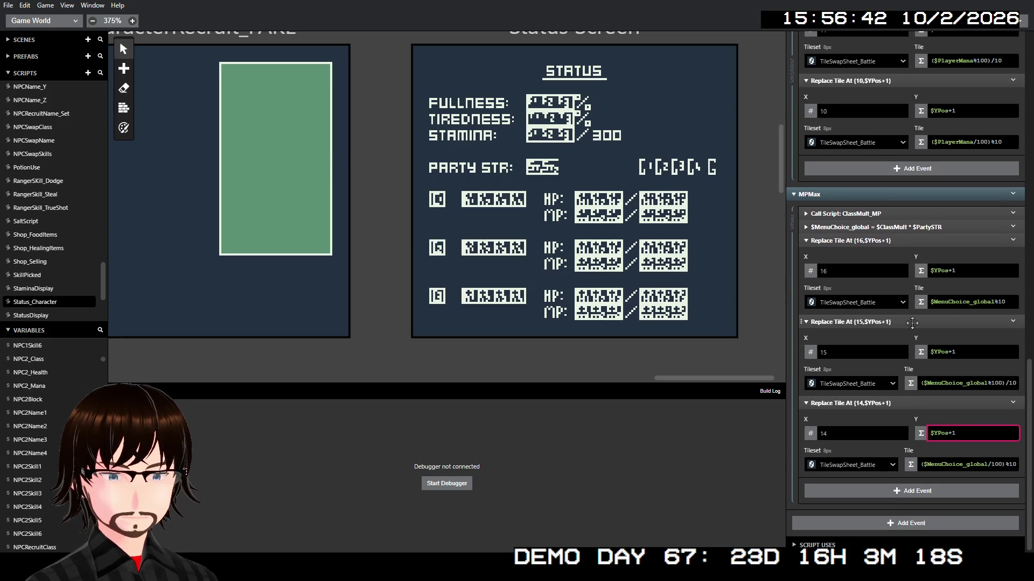
{"action": "scroll", "coordinate": [911, 322], "scroll_direction": "up", "scroll_amount": 2}
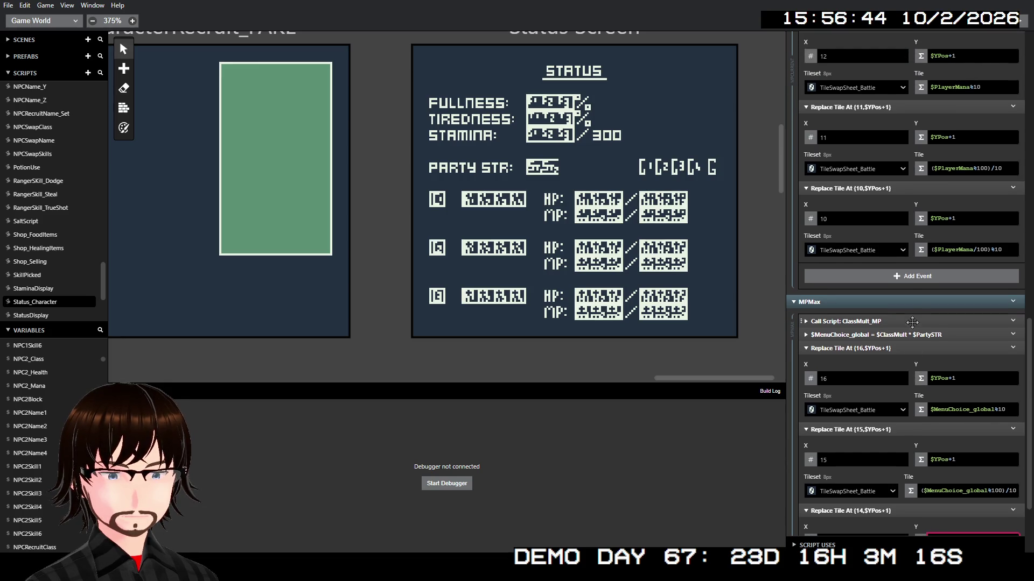
{"action": "left_click", "coordinate": [870, 348]}
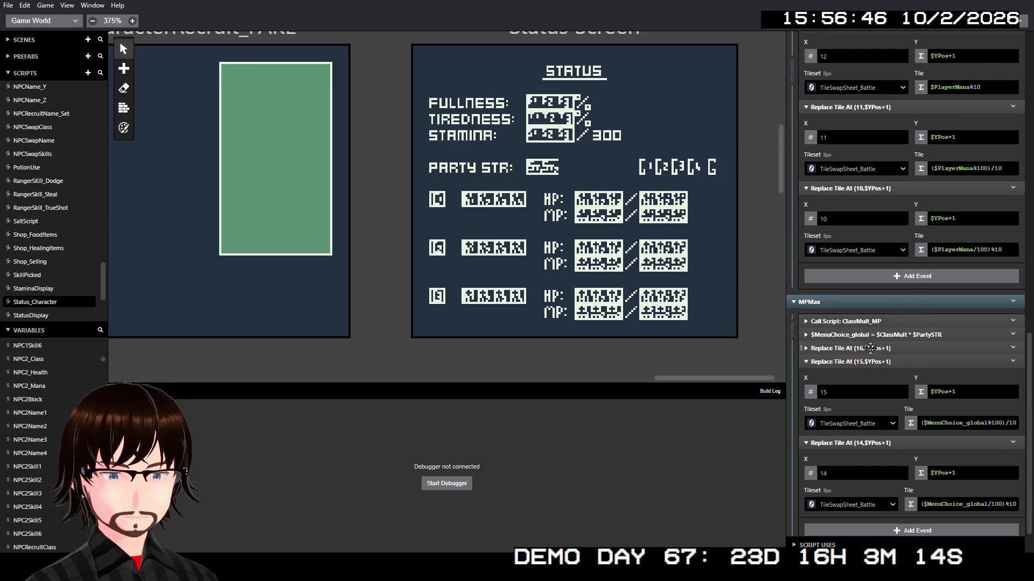
{"action": "left_click", "coordinate": [870, 362]}
{"action": "left_click", "coordinate": [851, 405]}
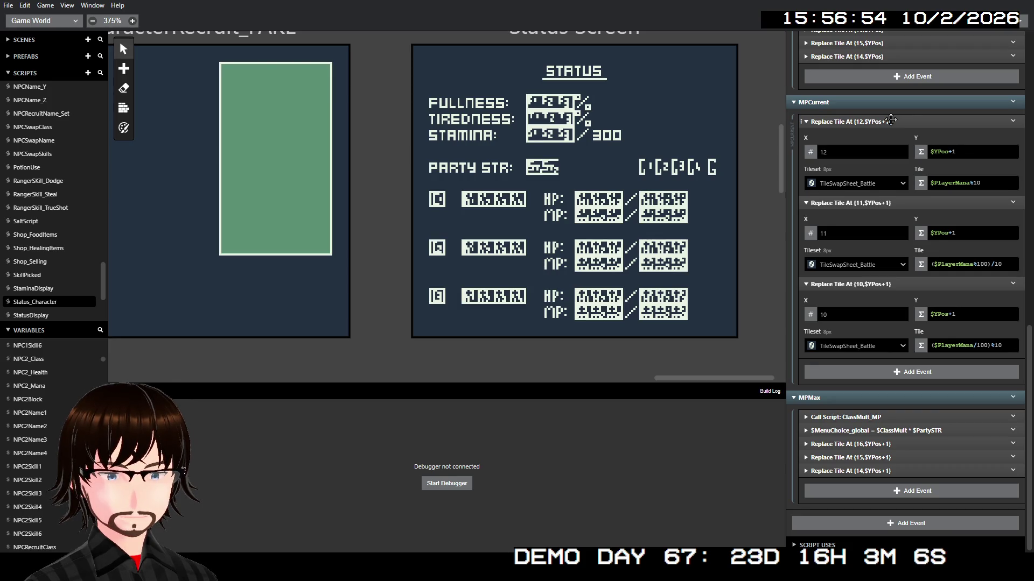
{"action": "left_click", "coordinate": [891, 120]}
{"action": "left_click", "coordinate": [865, 204]}
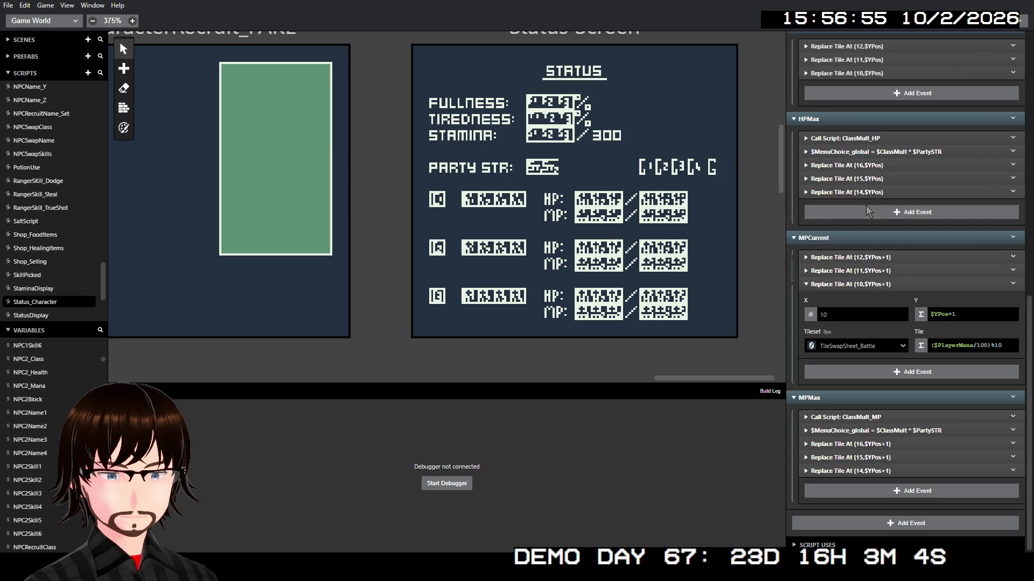
{"action": "left_click", "coordinate": [867, 286]}
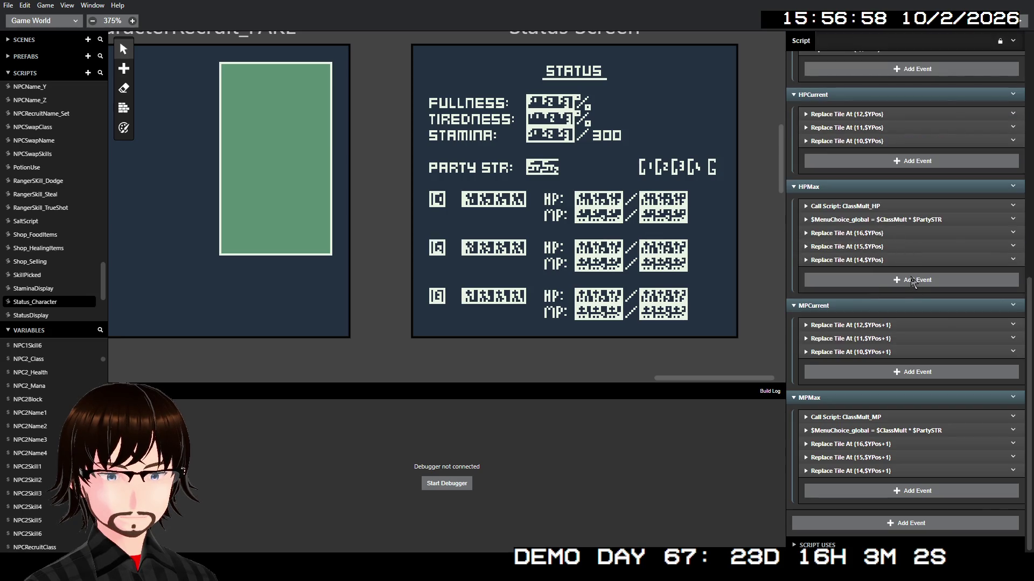
{"action": "scroll", "coordinate": [912, 277], "scroll_direction": "up", "scroll_amount": 5}
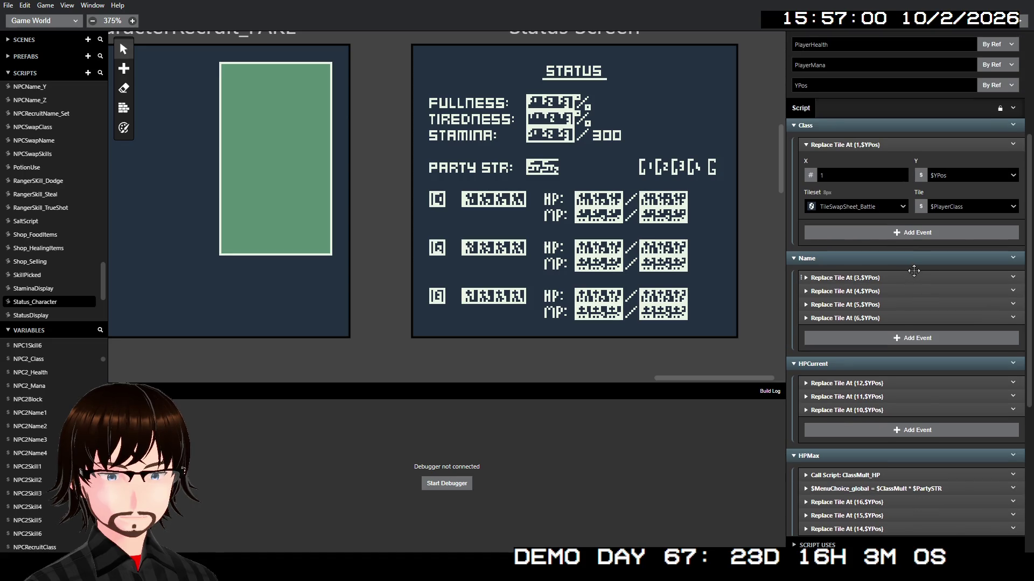
{"action": "left_click", "coordinate": [904, 145]}
{"action": "left_click", "coordinate": [904, 145]}
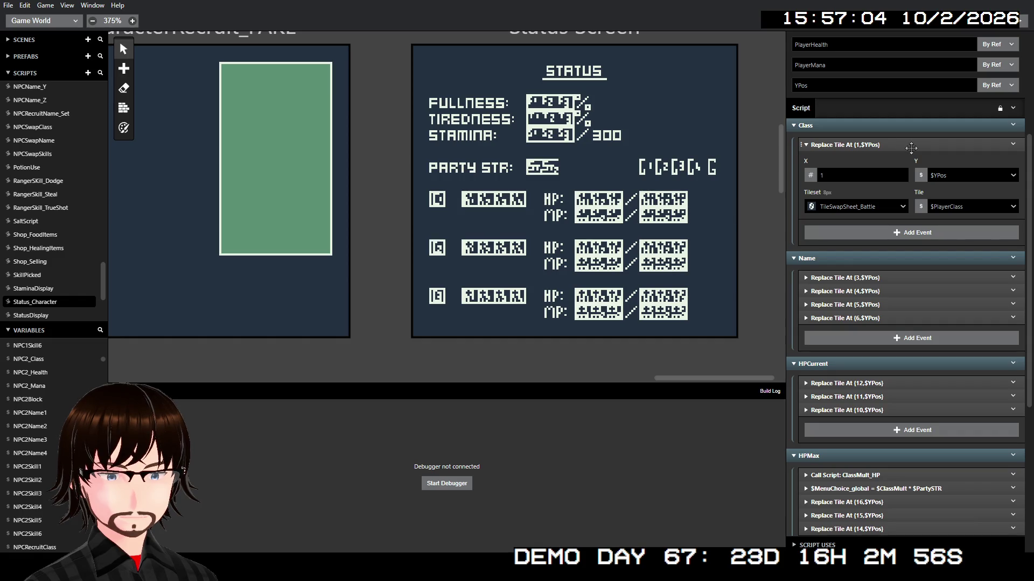
{"action": "left_click", "coordinate": [911, 148]}
{"action": "scroll", "coordinate": [915, 210], "scroll_direction": "up", "scroll_amount": 4}
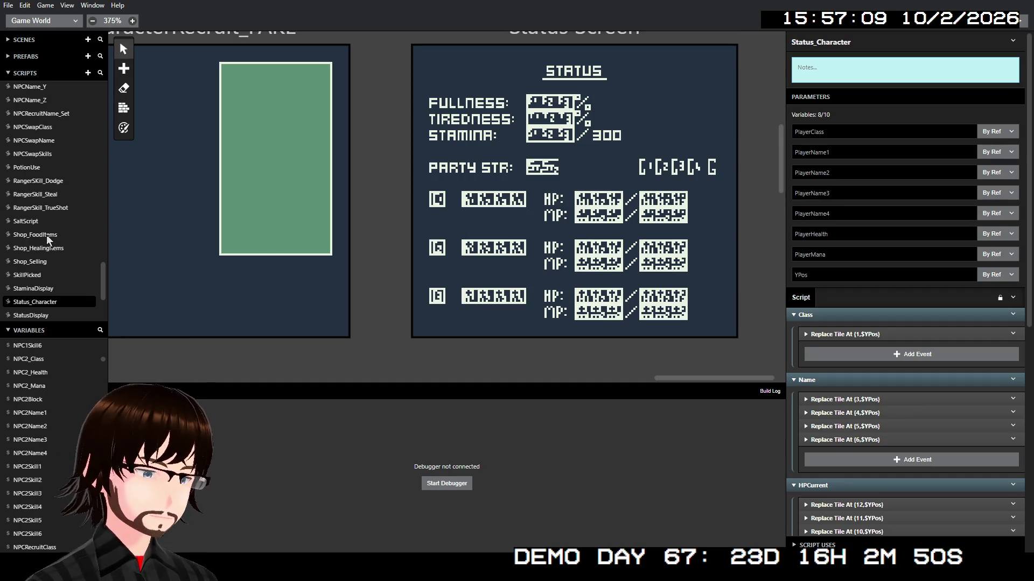
{"action": "scroll", "coordinate": [596, 120], "scroll_direction": "up", "scroll_amount": 2}
- In the Status Screen scene, add a Call Script: Status_Character event after PartySTRDisplaySetup
{"action": "left_click", "coordinate": [596, 120]}
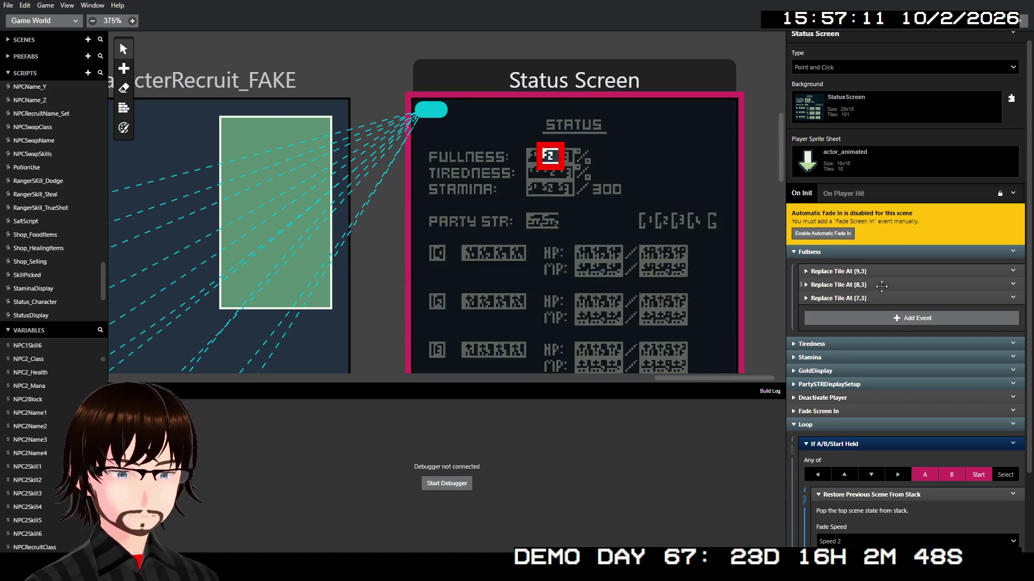
{"action": "scroll", "coordinate": [886, 294], "scroll_direction": "down", "scroll_amount": 3}
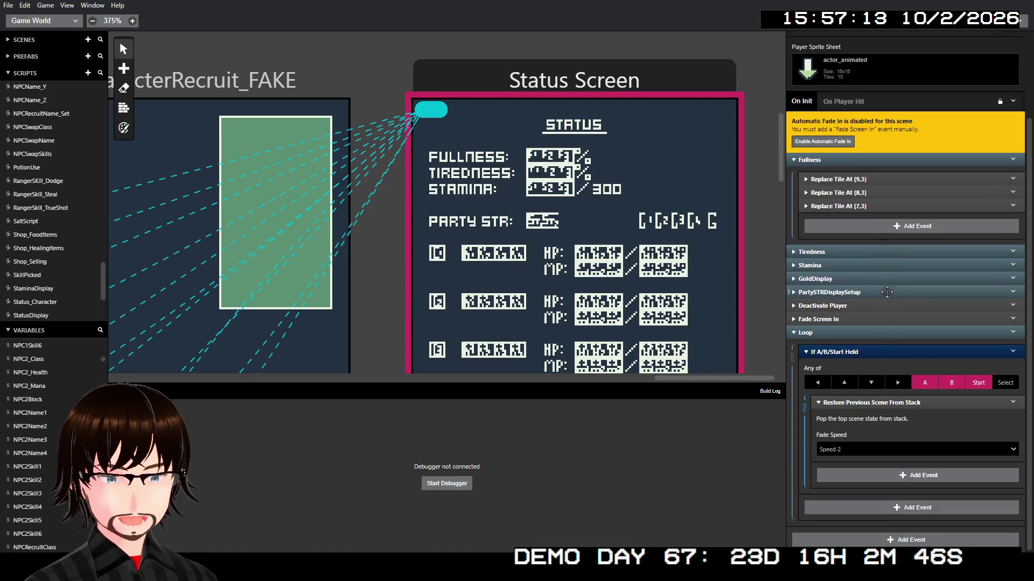
{"action": "left_click", "coordinate": [1014, 293]}
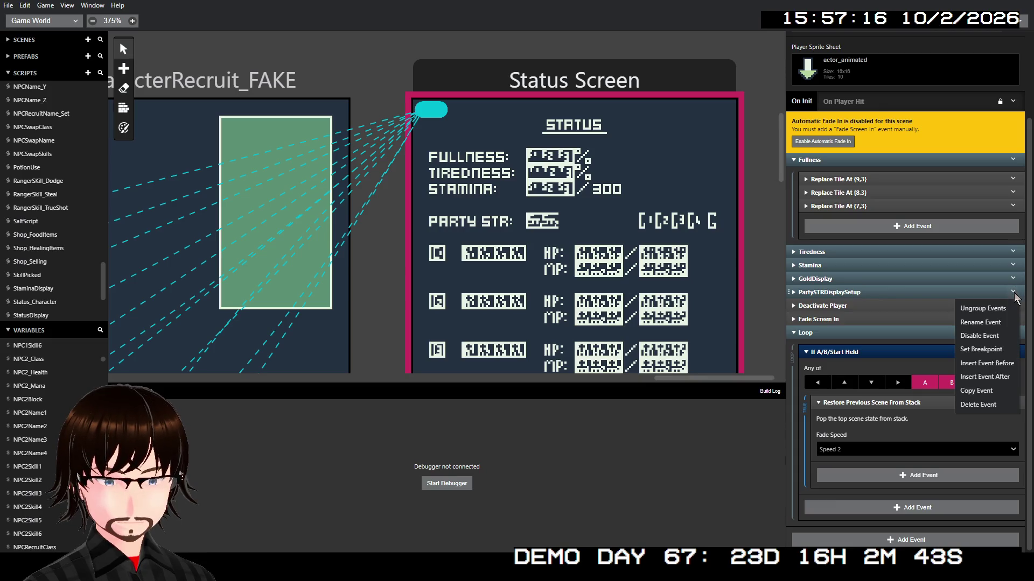
{"action": "left_click", "coordinate": [1011, 377]}
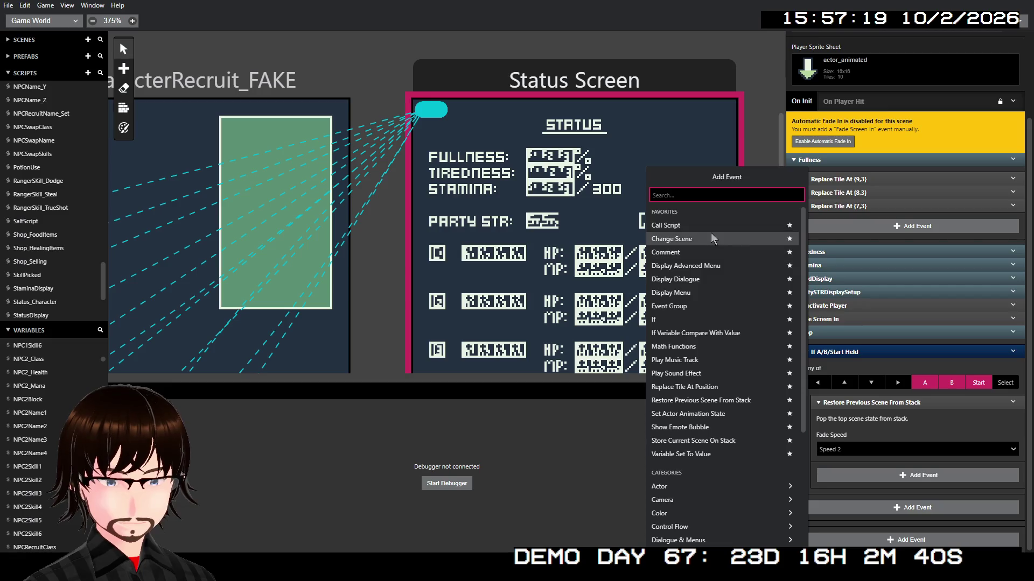
{"action": "left_click", "coordinate": [700, 225]}
{"action": "left_click", "coordinate": [855, 335]}
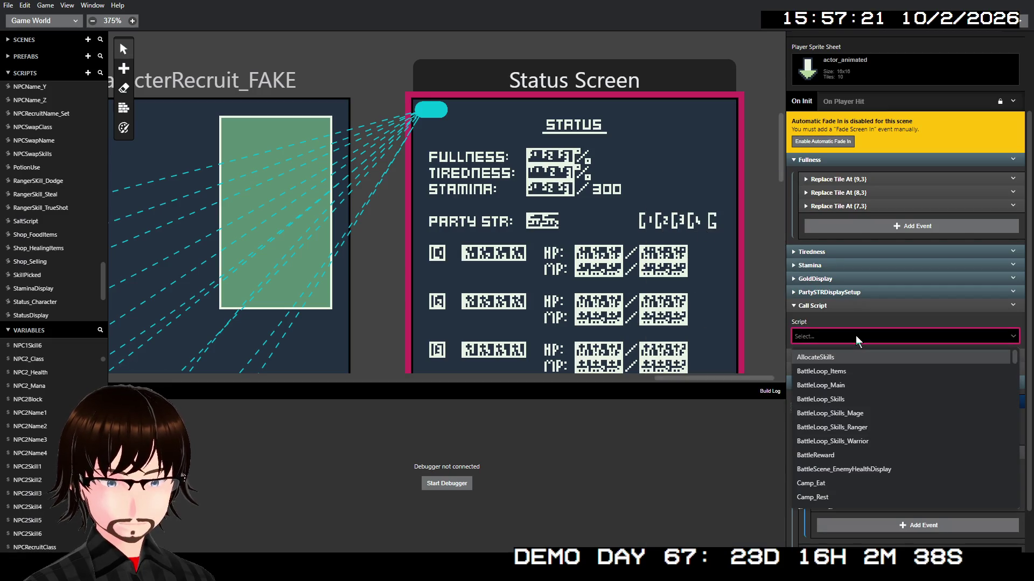
{"action": "type", "text": "stat"}
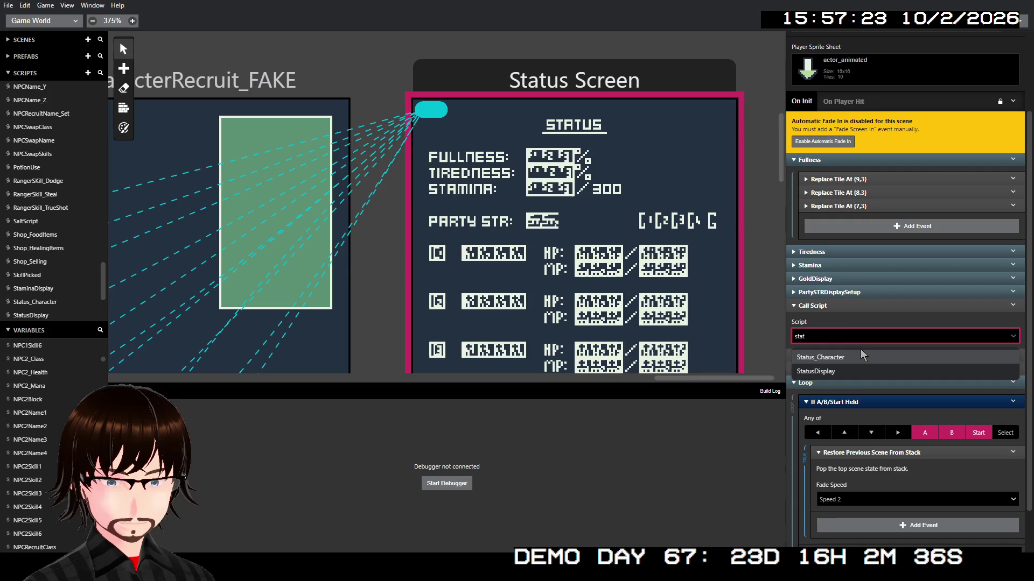
{"action": "left_click", "coordinate": [861, 356]}
- Pass $PlayerClass as the class and keep $PlayerName1 as the first name
{"action": "scroll", "coordinate": [893, 339], "scroll_direction": "down", "scroll_amount": 2}
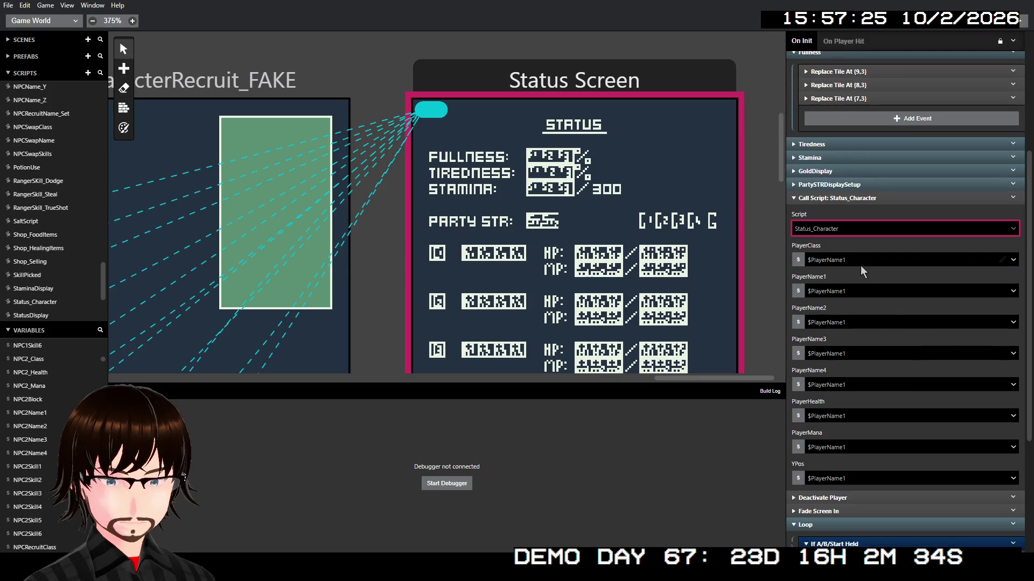
{"action": "left_click", "coordinate": [873, 263]}
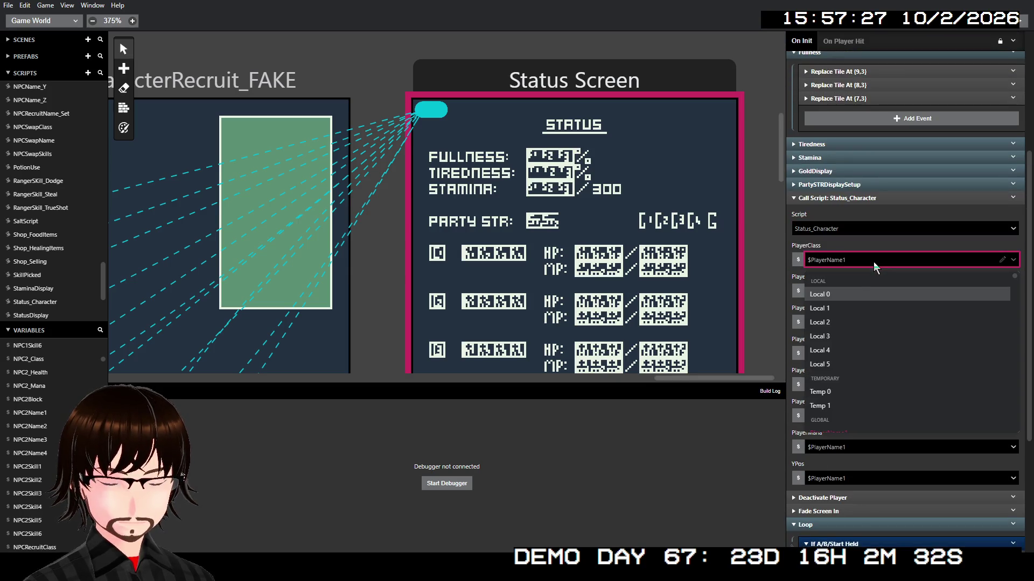
{"action": "type", "text": "pl"}
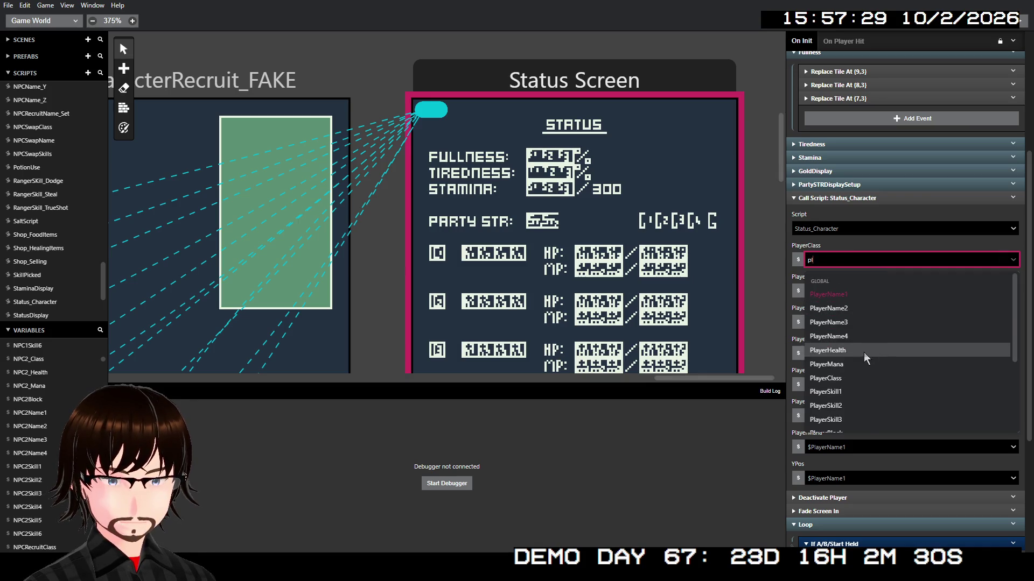
{"action": "left_click", "coordinate": [856, 376]}
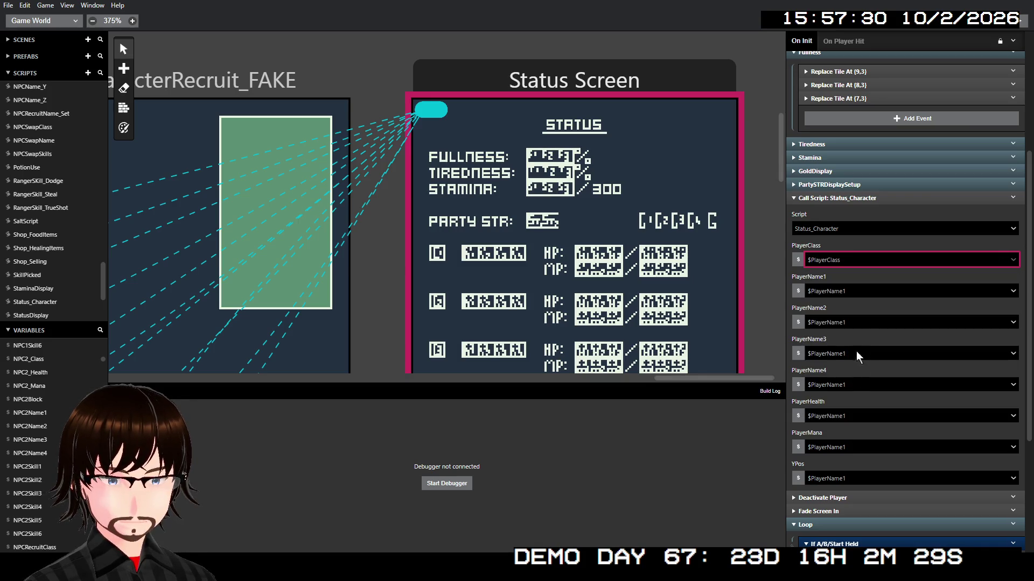
{"action": "left_click", "coordinate": [880, 292]}
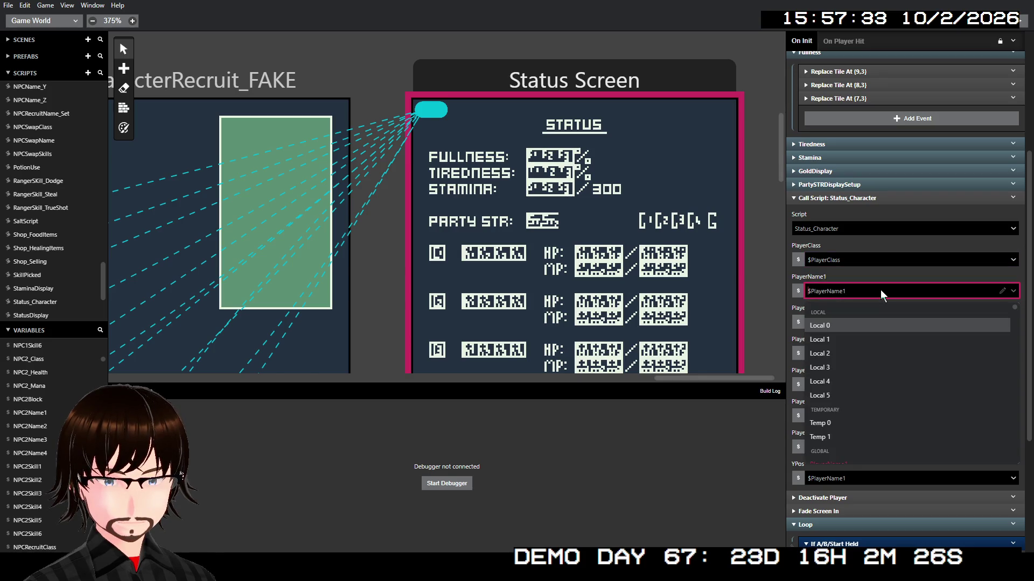
{"action": "left_click", "coordinate": [880, 289]}
{"action": "left_click", "coordinate": [882, 291]}
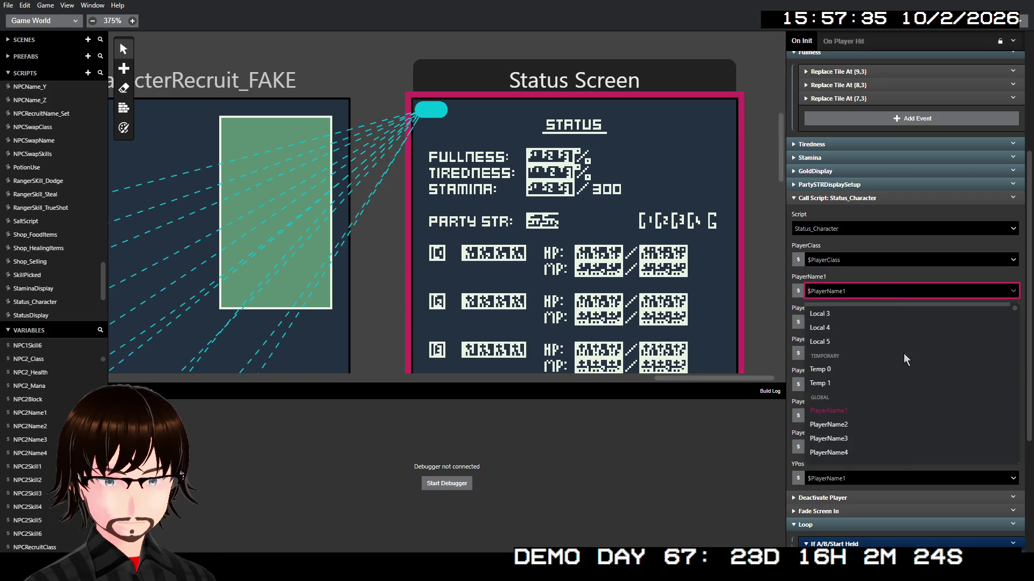
{"action": "scroll", "coordinate": [903, 353], "scroll_direction": "down", "scroll_amount": 1}
{"action": "left_click", "coordinate": [902, 278]}
- Set the second, third and fourth names to $PlayerName2, $PlayerName3 and $PlayerName4
{"action": "left_click", "coordinate": [900, 320]}
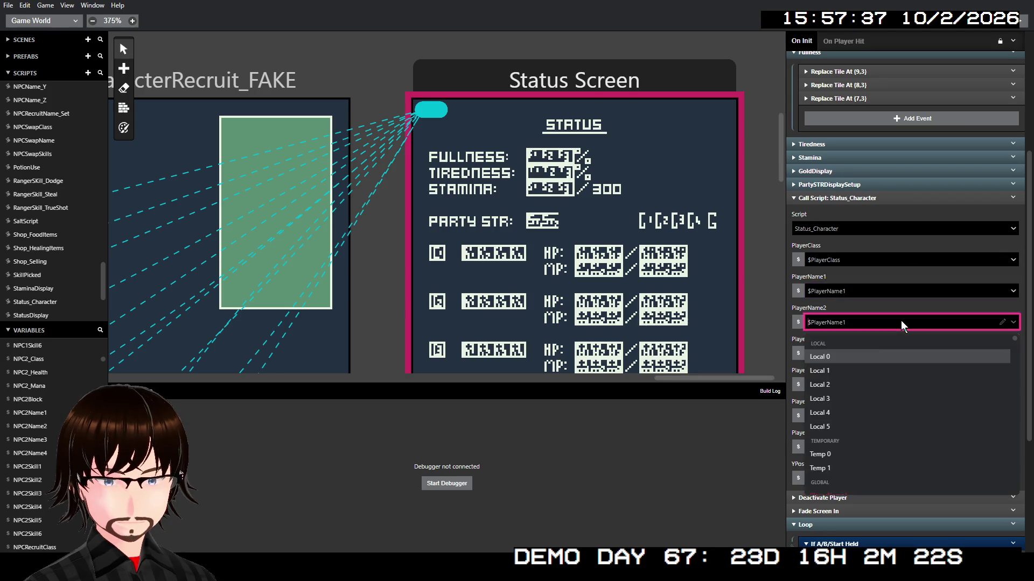
{"action": "scroll", "coordinate": [895, 409], "scroll_direction": "down", "scroll_amount": 3}
{"action": "left_click", "coordinate": [841, 401]}
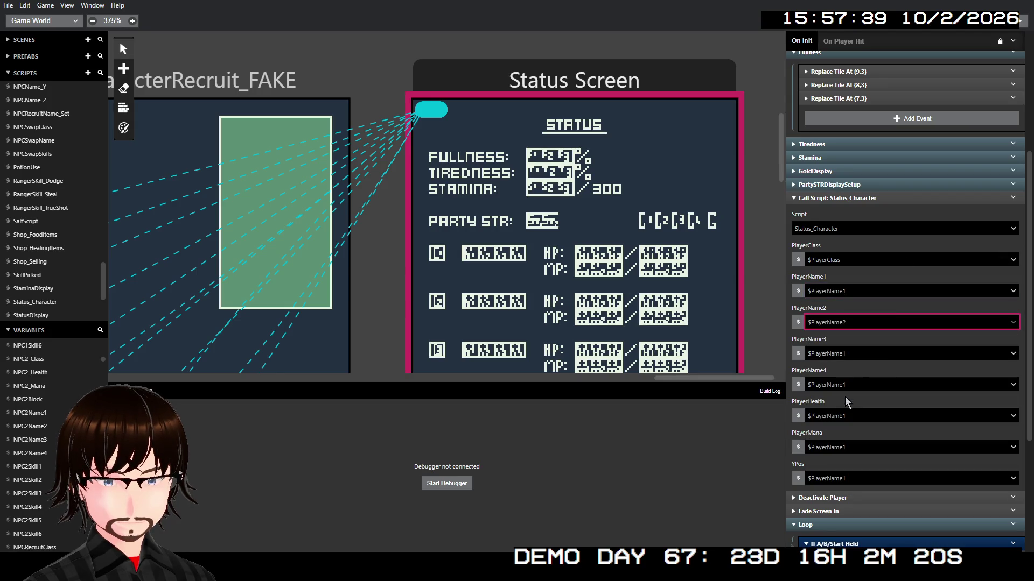
{"action": "left_click", "coordinate": [877, 355]}
{"action": "scroll", "coordinate": [866, 431], "scroll_direction": "down", "scroll_amount": 3}
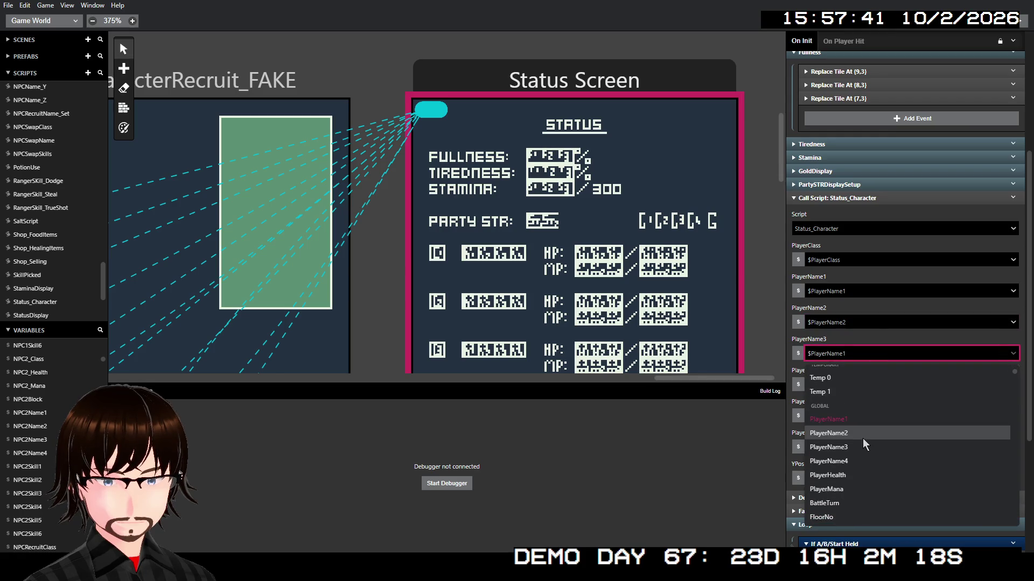
{"action": "left_click", "coordinate": [848, 444]}
{"action": "left_click", "coordinate": [883, 383]}
{"action": "scroll", "coordinate": [869, 452], "scroll_direction": "down", "scroll_amount": 3}
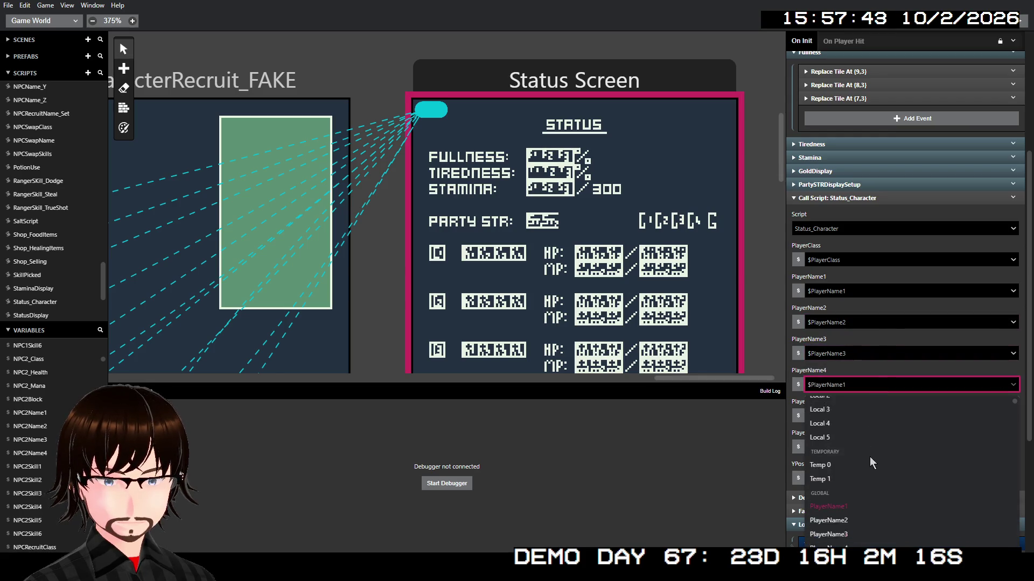
{"action": "left_click", "coordinate": [845, 491]}
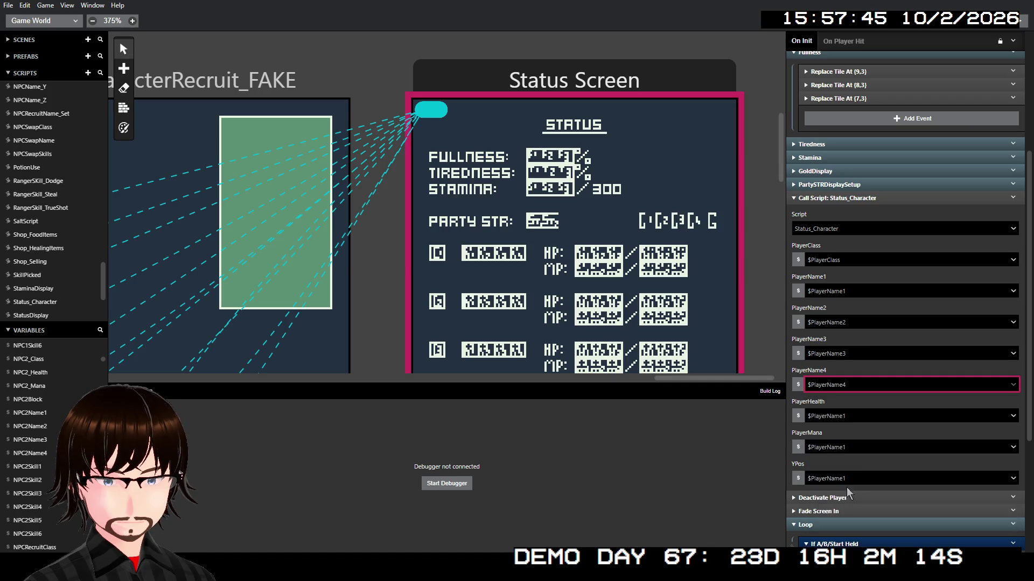
- Pass $PlayerHealth and $PlayerMana, and make YPos the fixed number 9
{"action": "left_click", "coordinate": [865, 415]}
{"action": "scroll", "coordinate": [864, 452], "scroll_direction": "down", "scroll_amount": 3}
{"action": "scroll", "coordinate": [860, 482], "scroll_direction": "down", "scroll_amount": 2}
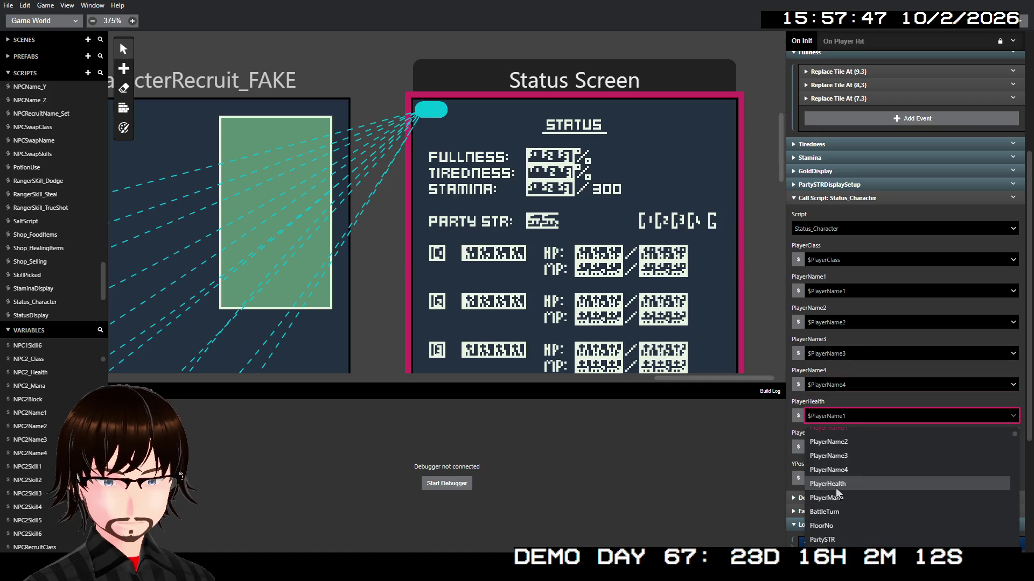
{"action": "left_click", "coordinate": [836, 489]}
{"action": "left_click", "coordinate": [861, 448]}
{"action": "scroll", "coordinate": [862, 473], "scroll_direction": "down", "scroll_amount": 5}
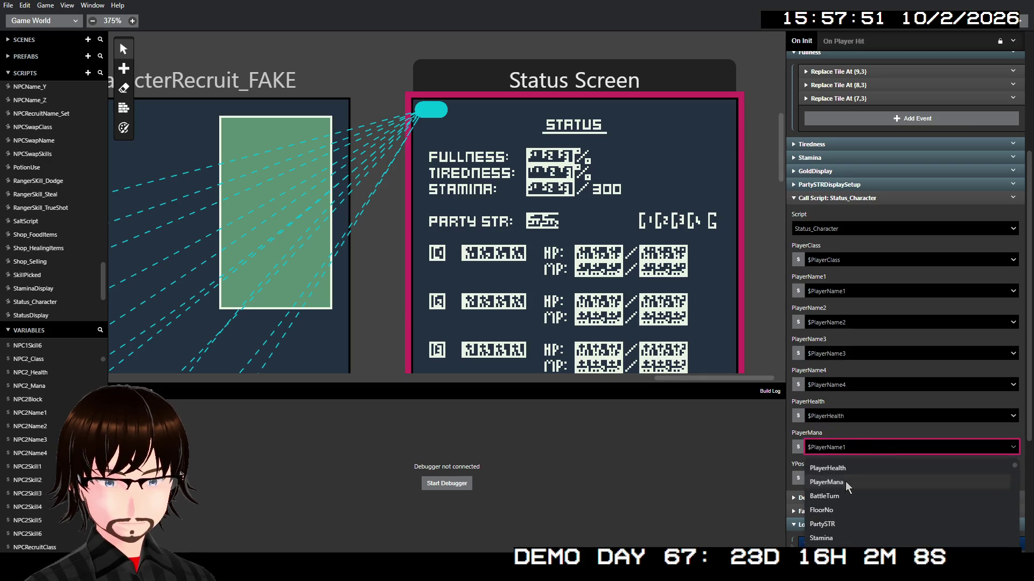
{"action": "left_click", "coordinate": [845, 481]}
{"action": "left_click", "coordinate": [796, 479]}
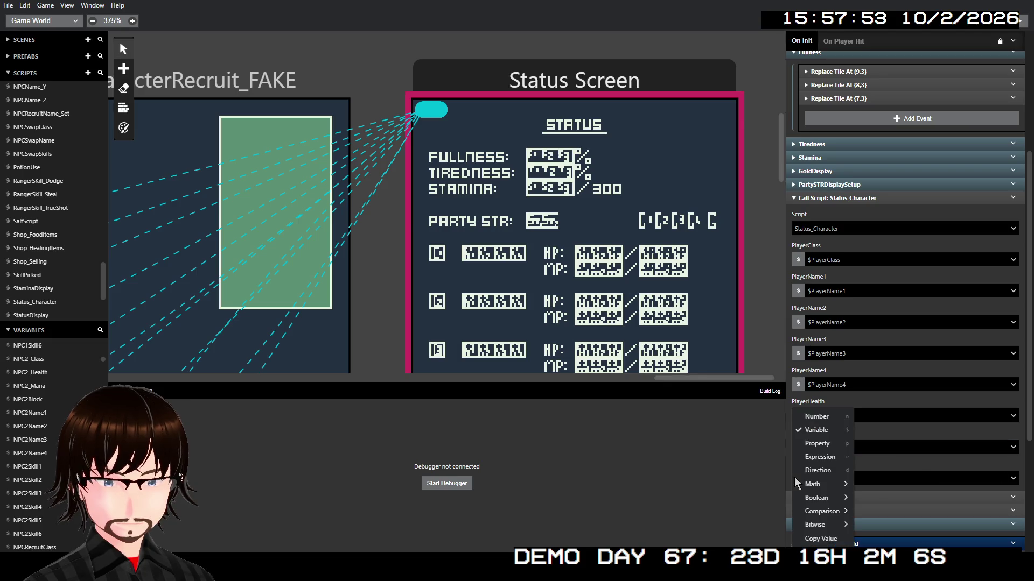
{"action": "left_click", "coordinate": [821, 422]}
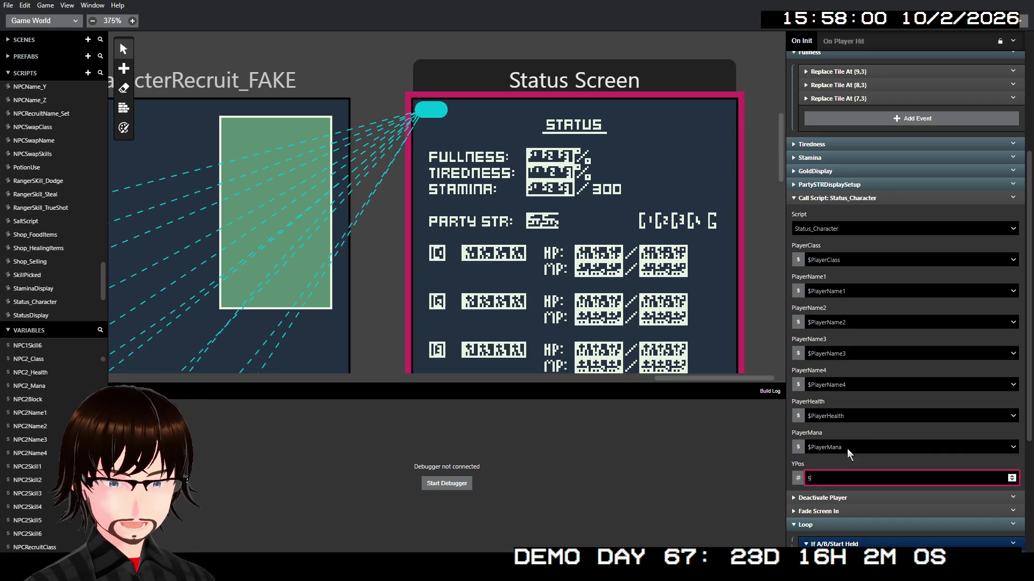
- Collapse and re-expand the Status_Character call to check its parameters
{"action": "left_click", "coordinate": [873, 198]}
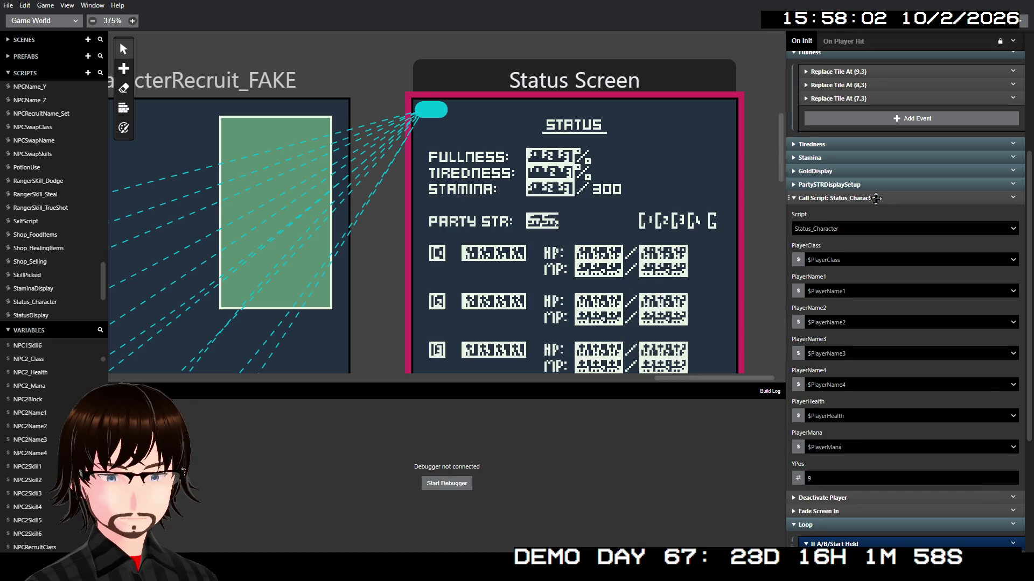
{"action": "left_click", "coordinate": [891, 296]}
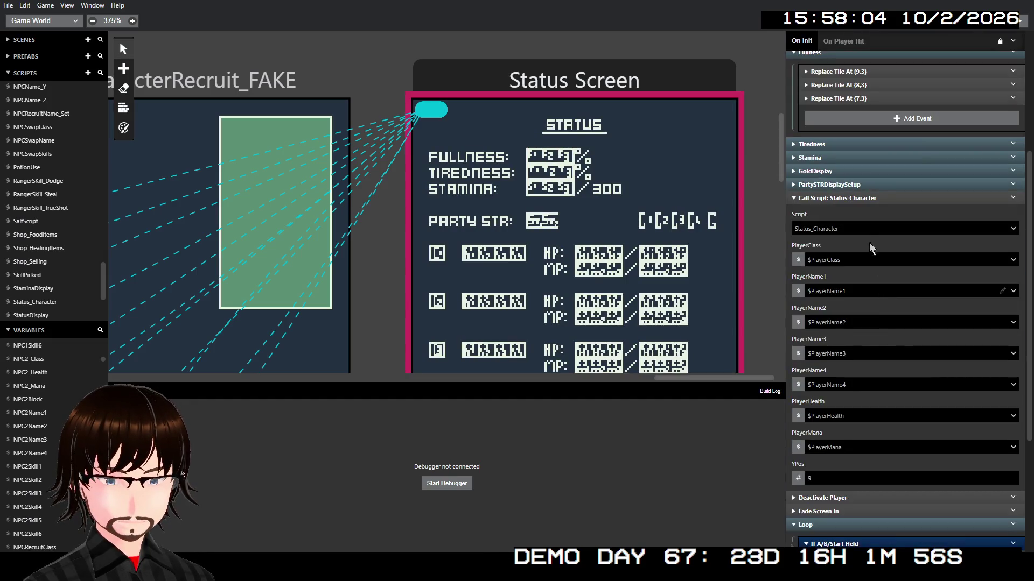
{"action": "left_click", "coordinate": [866, 198]}
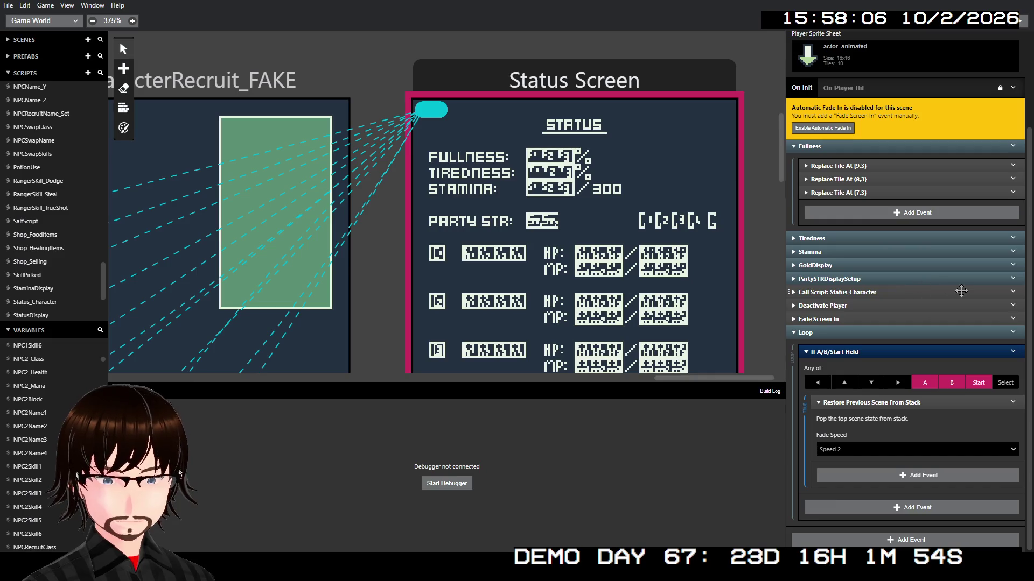
{"action": "left_click", "coordinate": [959, 292]}
{"action": "left_click", "coordinate": [1013, 197]}
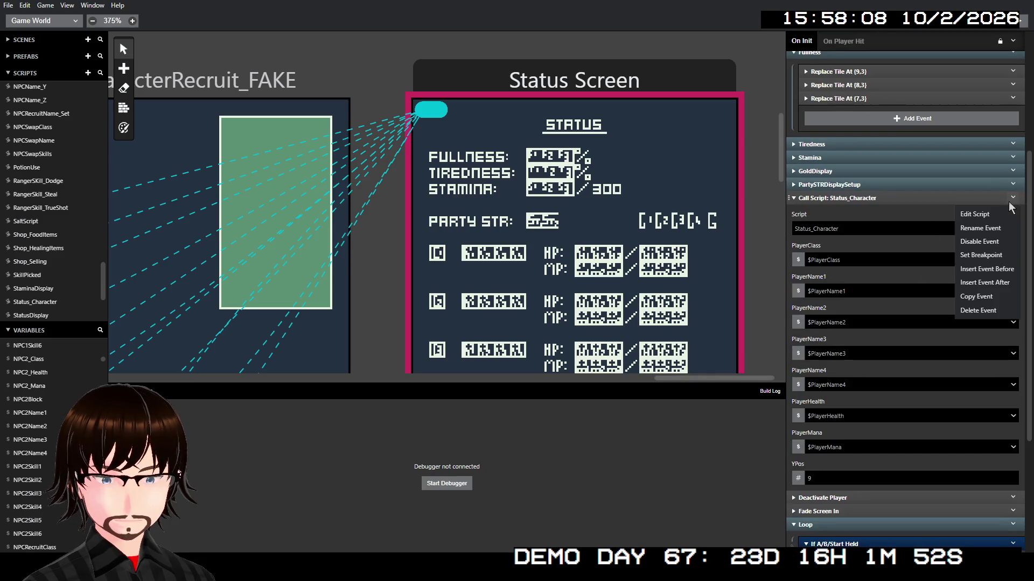
- Duplicate the Status_Character call and set the copy's class to NPC1_Class
{"action": "left_click", "coordinate": [986, 297]}
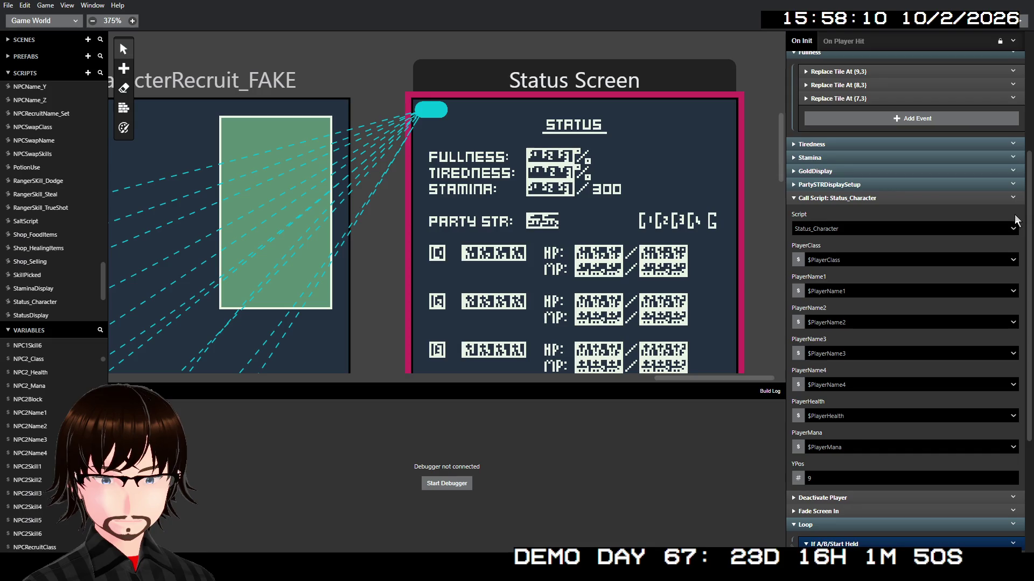
{"action": "left_click", "coordinate": [1013, 198]}
{"action": "left_click", "coordinate": [994, 339]}
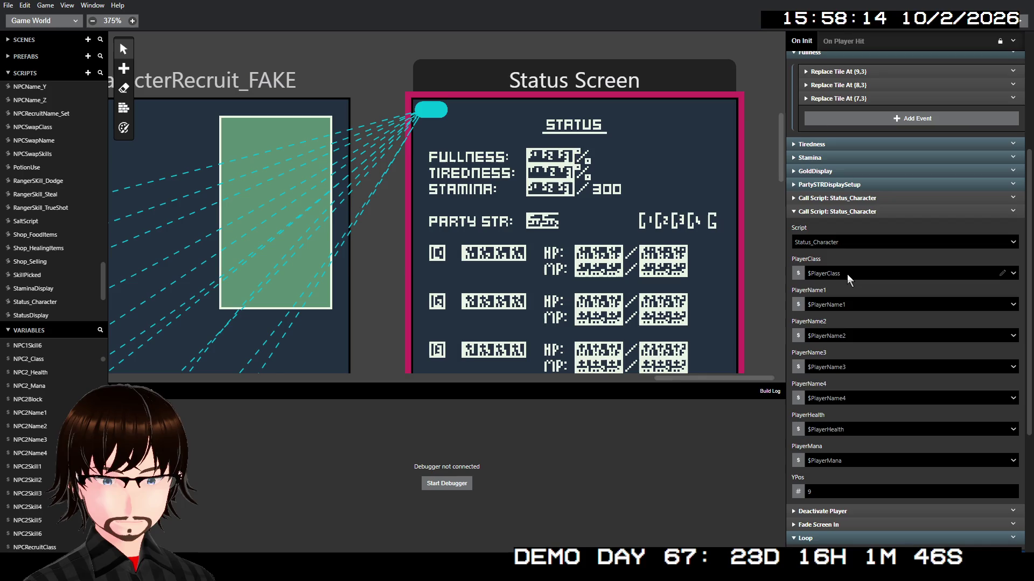
{"action": "left_click", "coordinate": [848, 274]}
{"action": "type", "text": "np"}
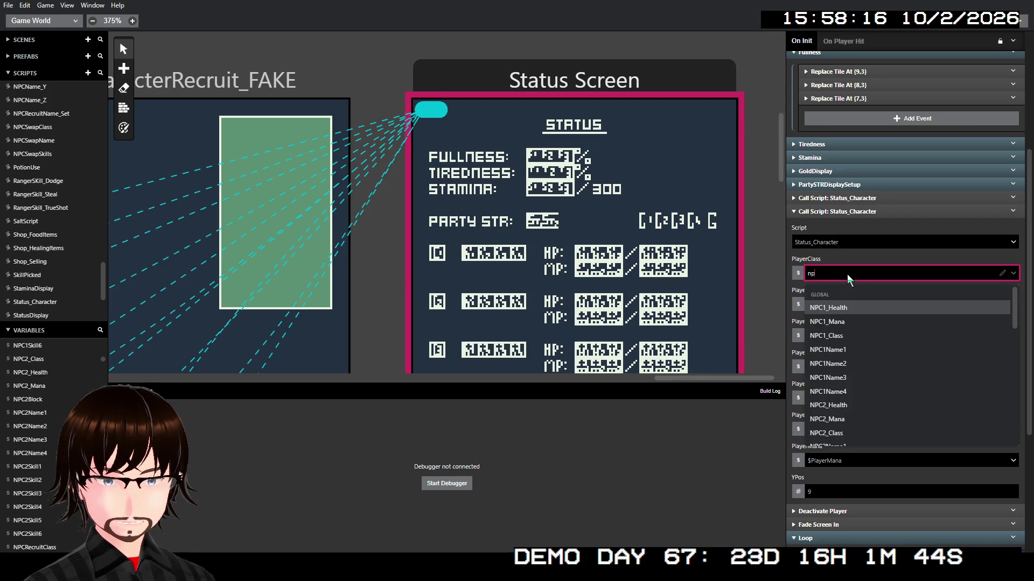
{"action": "left_click", "coordinate": [840, 336]}
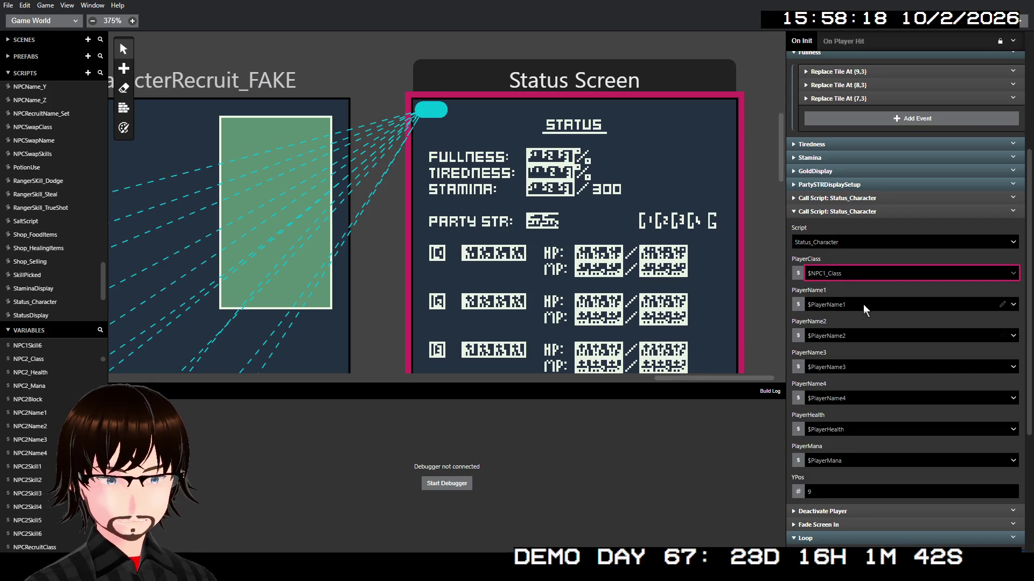
- Set the copy's four names to NPC1Name1, NPC1Name2, NPC1Name3 and NPC1Name4
{"action": "left_click", "coordinate": [864, 305]}
{"action": "type", "text": "m"}
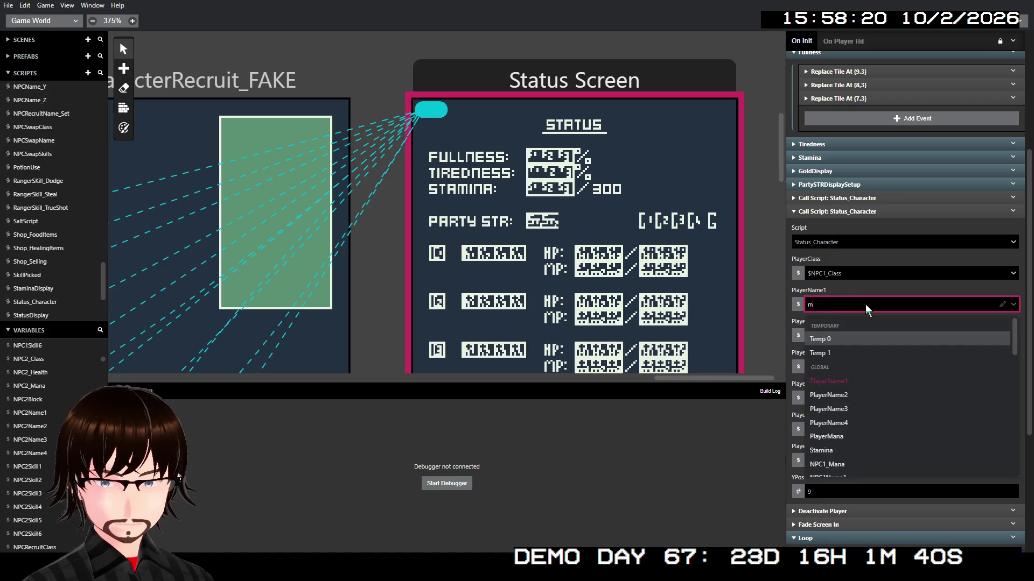
{"action": "key", "text": "BackSpace"}
{"action": "type", "text": "npc"}
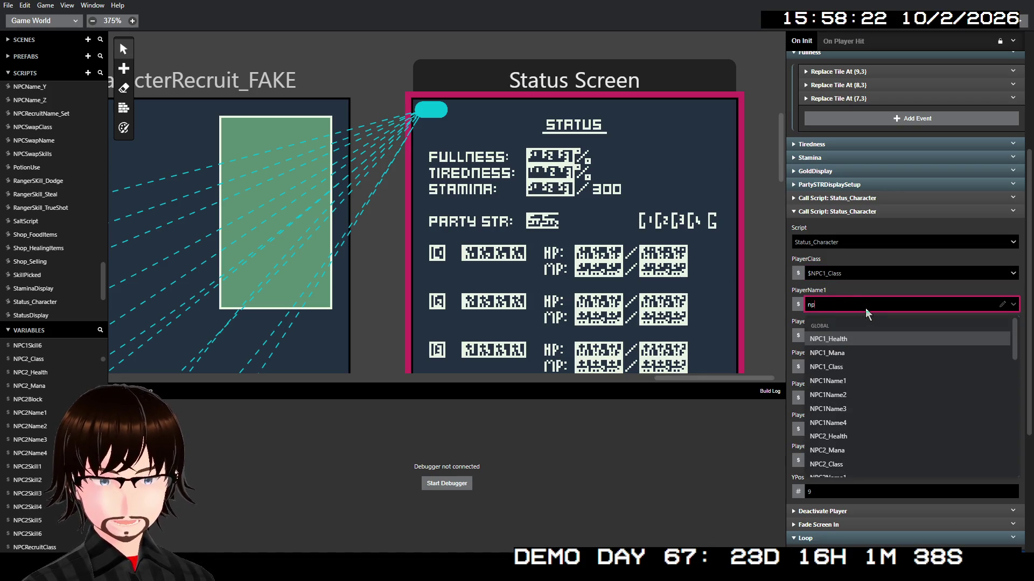
{"action": "left_click", "coordinate": [849, 379]}
{"action": "left_click", "coordinate": [850, 337]}
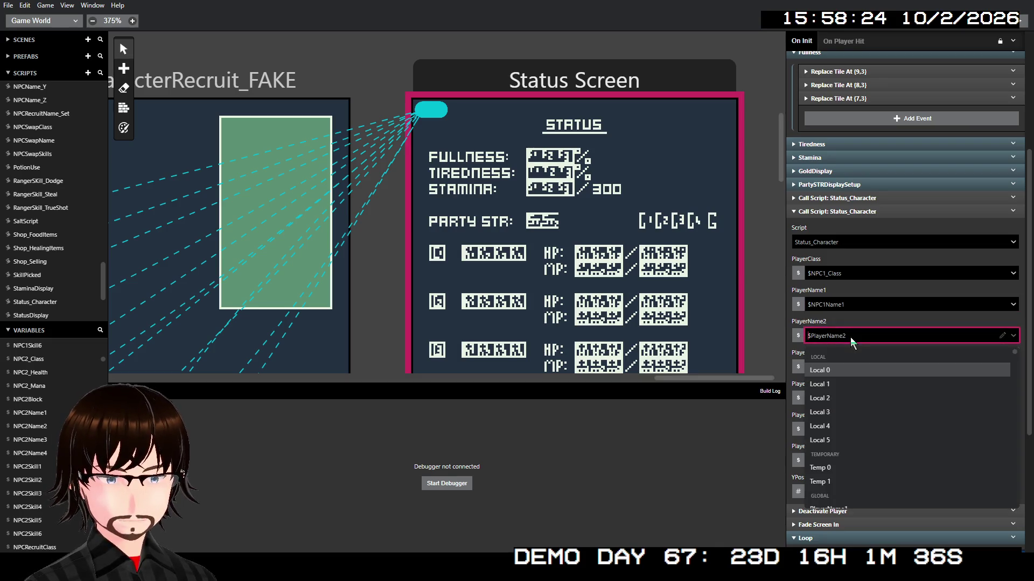
{"action": "type", "text": "npc1"}
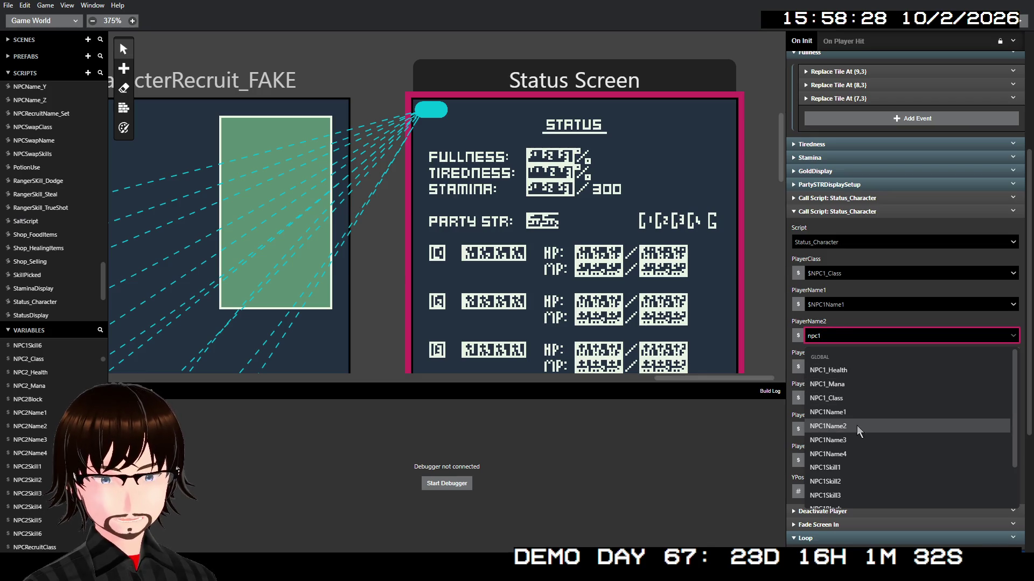
{"action": "left_click", "coordinate": [857, 426]}
{"action": "left_click", "coordinate": [870, 364]}
{"action": "type", "text": "npc1"}
{"action": "left_click", "coordinate": [853, 471]}
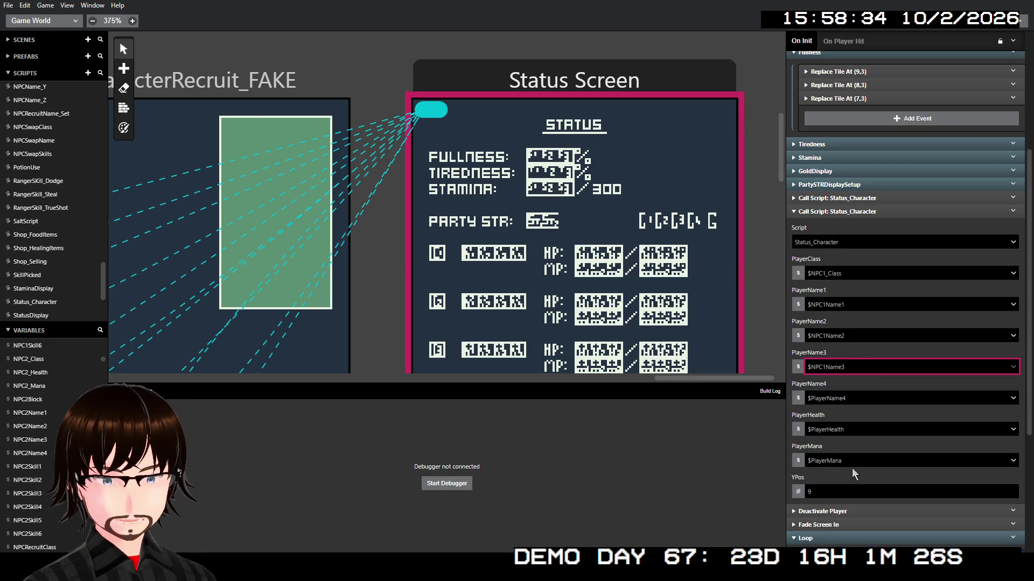
{"action": "left_click", "coordinate": [858, 396]}
{"action": "type", "text": "npc1"}
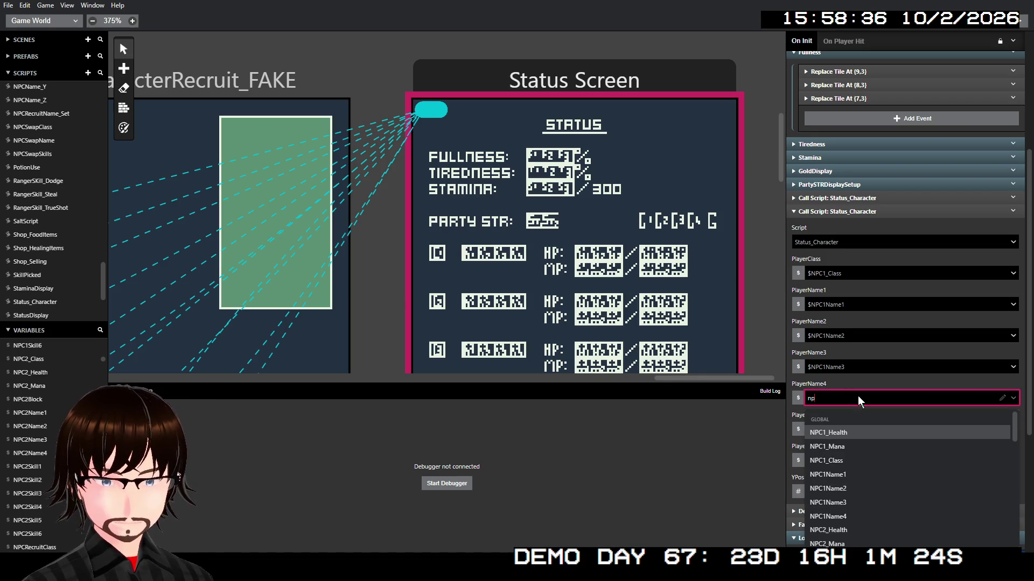
{"action": "left_click", "coordinate": [855, 516]}
- Pass NPC1_Health, NPC1_Mana and YPos 12, then add a third Status_Character call
{"action": "left_click", "coordinate": [860, 428]}
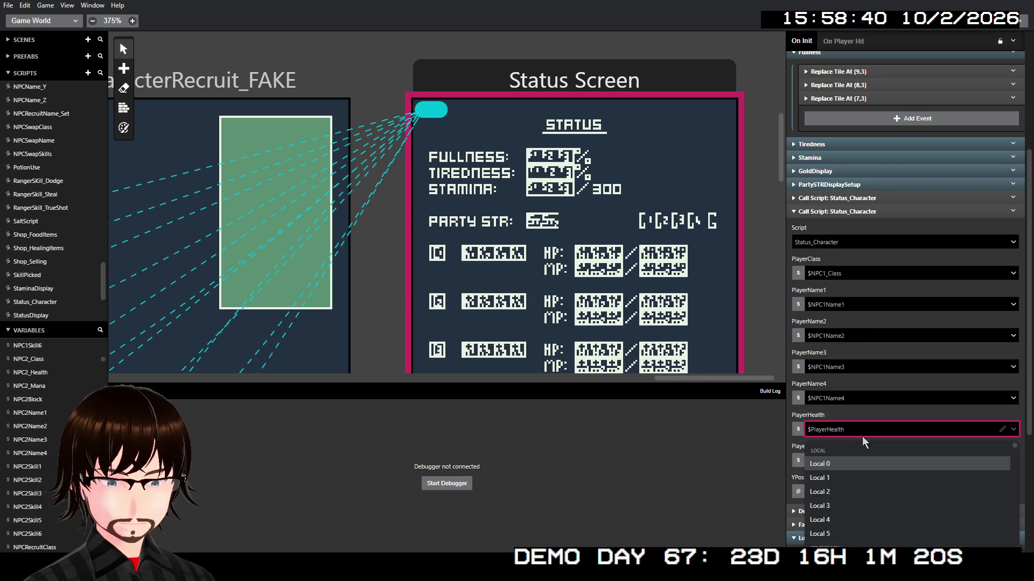
{"action": "type", "text": "n"}
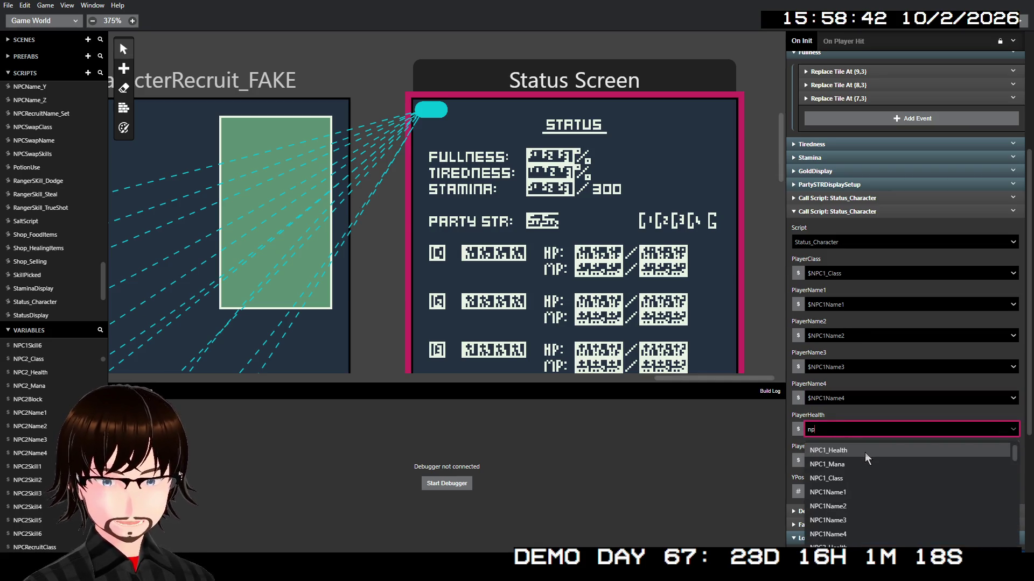
{"action": "type", "text": "p"}
{"action": "left_click", "coordinate": [855, 451]}
{"action": "left_click", "coordinate": [863, 461]}
{"action": "type", "text": "npc1"}
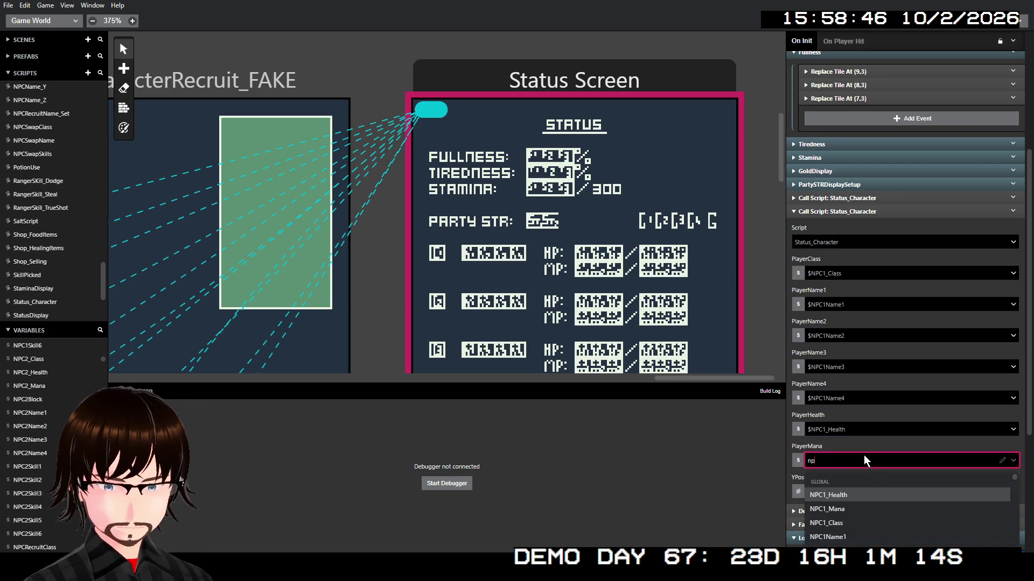
{"action": "left_click", "coordinate": [860, 509]}
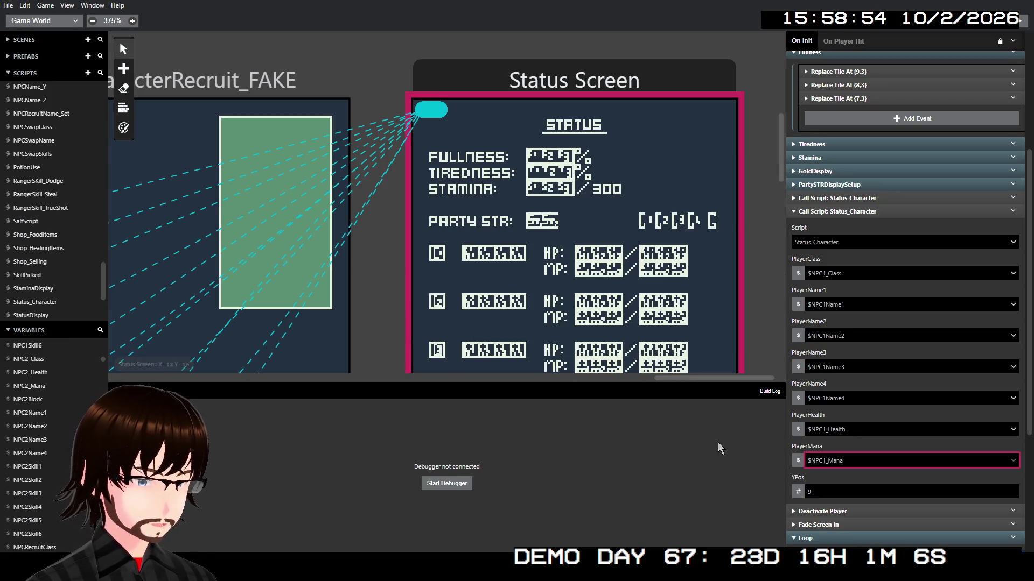
{"action": "left_click", "coordinate": [820, 490]}
{"action": "type", "text": "12"}
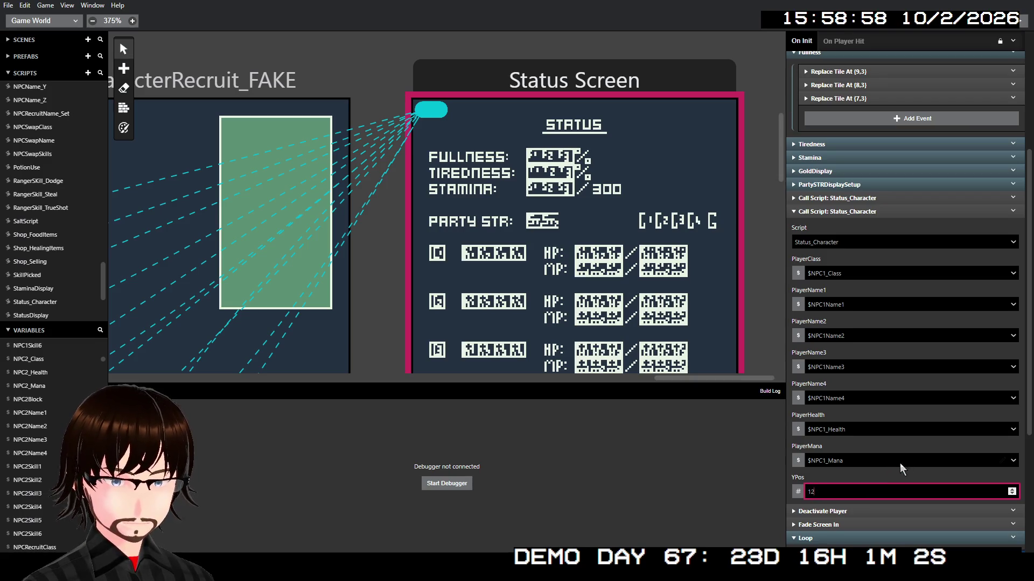
{"action": "scroll", "coordinate": [941, 430], "scroll_direction": "down", "scroll_amount": 1}
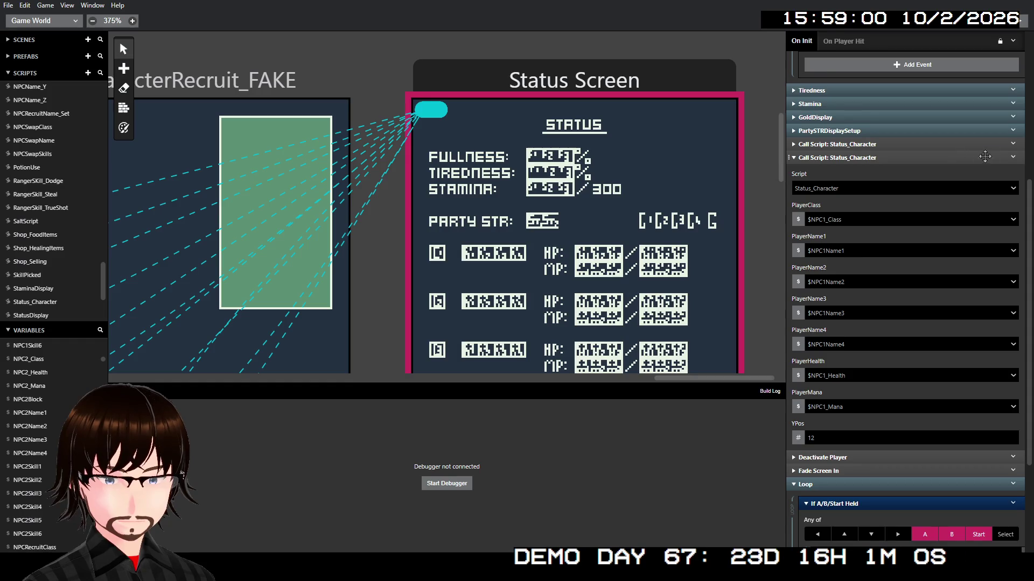
{"action": "left_click", "coordinate": [1012, 157]}
{"action": "left_click", "coordinate": [1019, 299]}
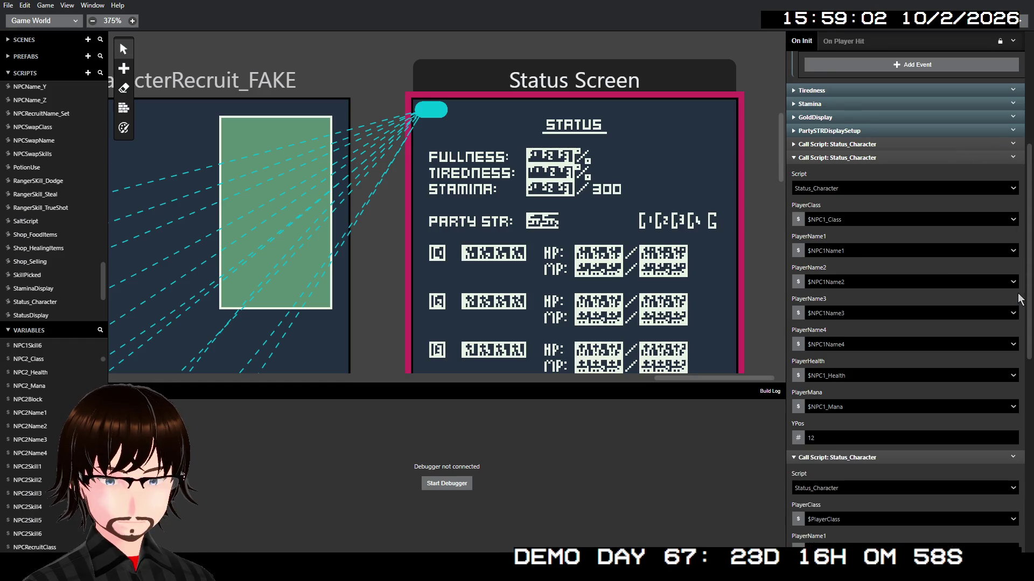
- Set the third call's class to NPC2_Class and first two names to NPC2Name1 and NPC2Name2
{"action": "left_click", "coordinate": [954, 156]}
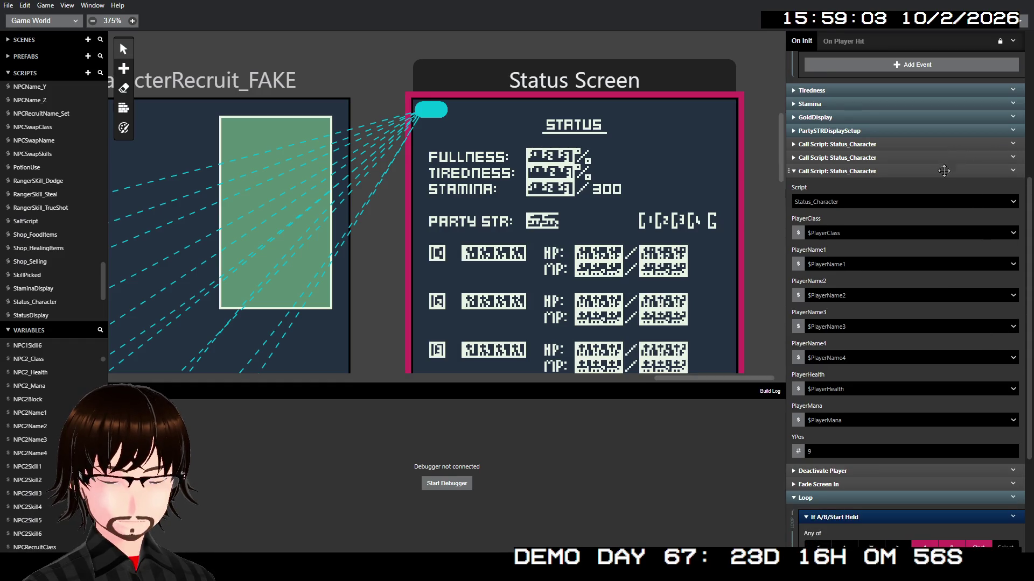
{"action": "left_click", "coordinate": [861, 235]}
{"action": "type", "text": "npc2"}
{"action": "left_click", "coordinate": [850, 293]}
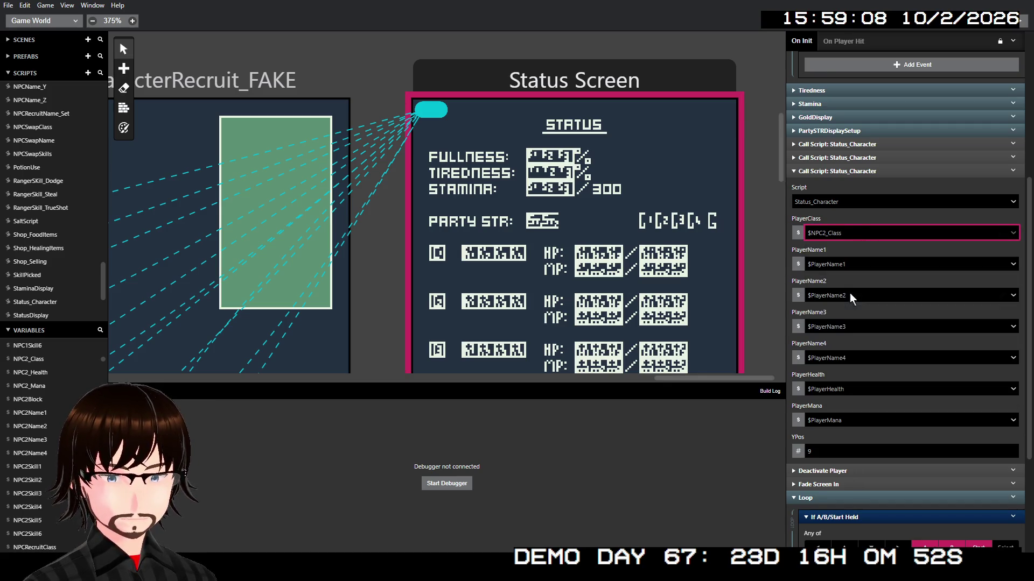
{"action": "left_click", "coordinate": [851, 266]}
{"action": "type", "text": "np"}
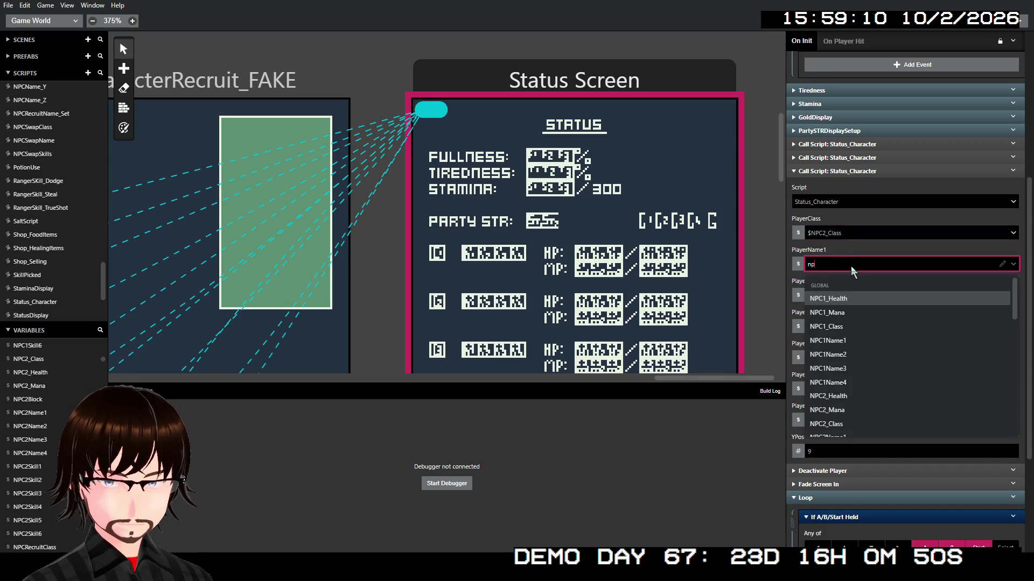
{"action": "type", "text": "c2"}
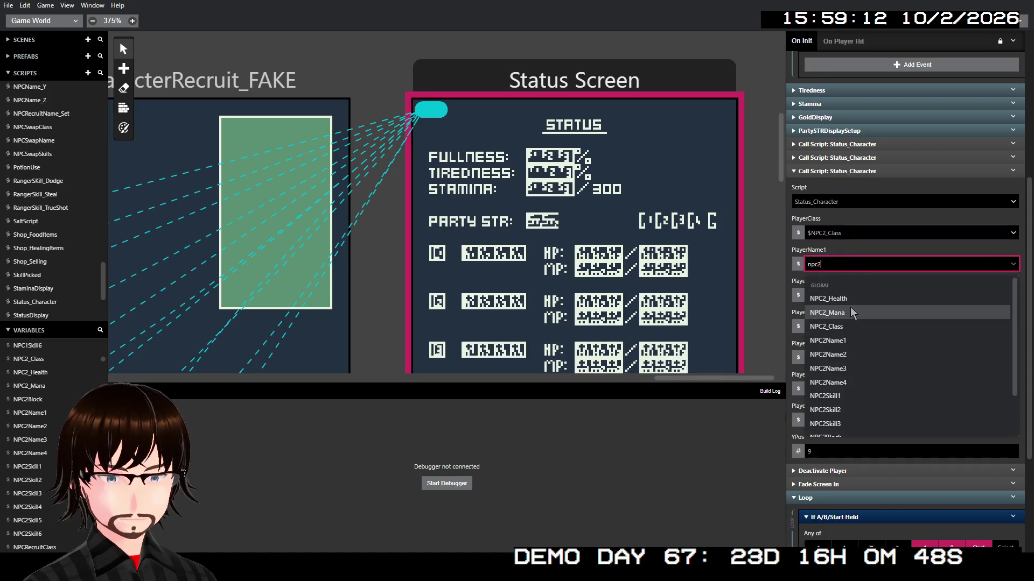
{"action": "left_click", "coordinate": [848, 337]}
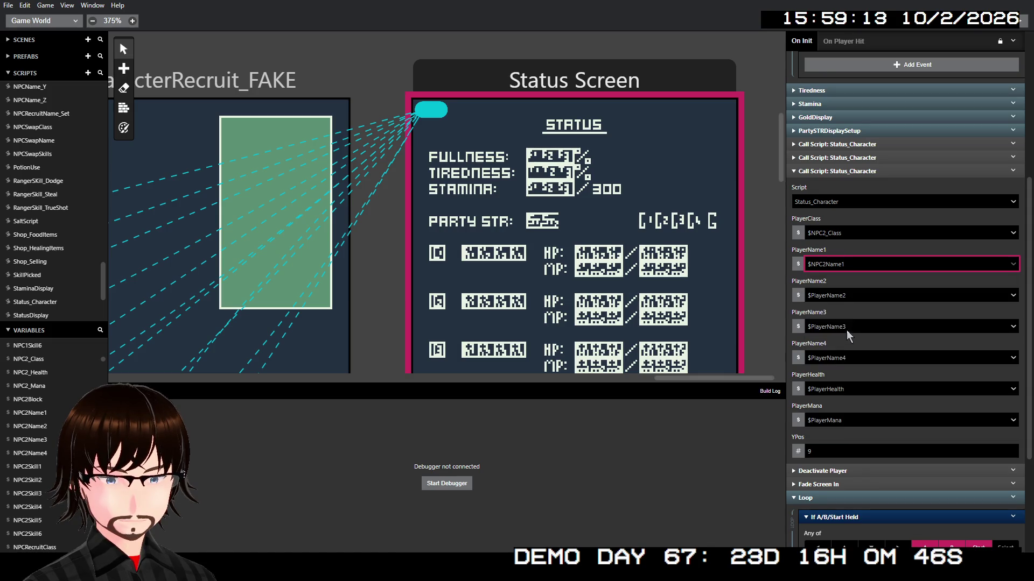
{"action": "left_click", "coordinate": [850, 299]}
{"action": "type", "text": "npc2"}
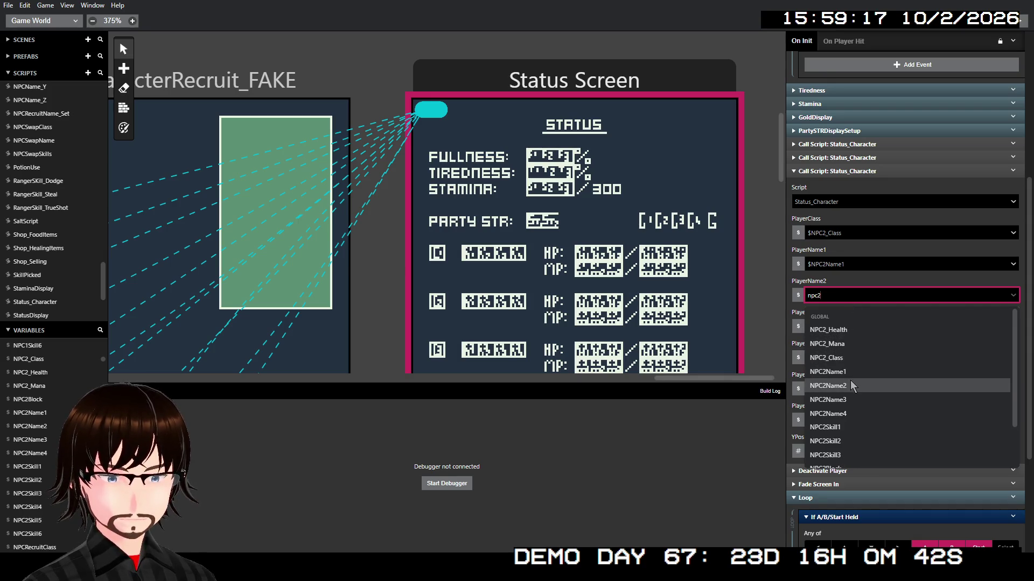
{"action": "left_click", "coordinate": [850, 382]}
- Set the remaining names to NPC2Name3 and NPC2Name4, health to NPC2_Health, mana to NPC2_Mana
{"action": "left_click", "coordinate": [852, 326]}
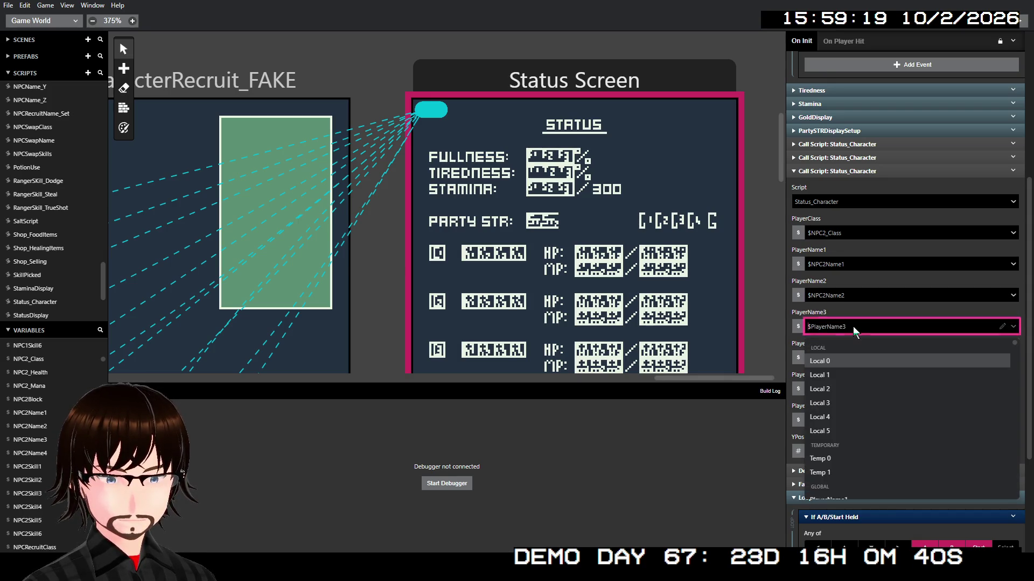
{"action": "type", "text": "npc2"}
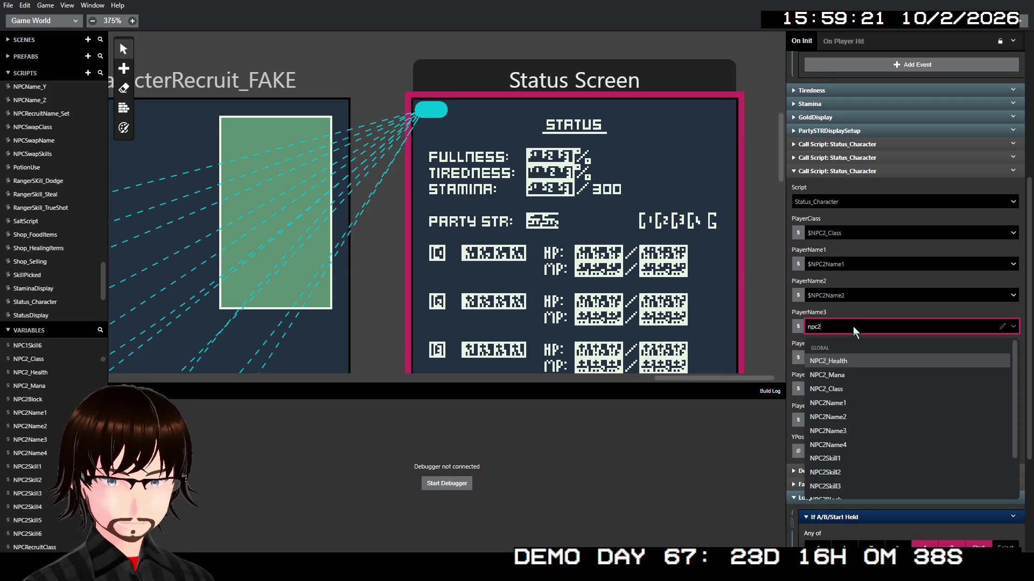
{"action": "left_click", "coordinate": [854, 429]}
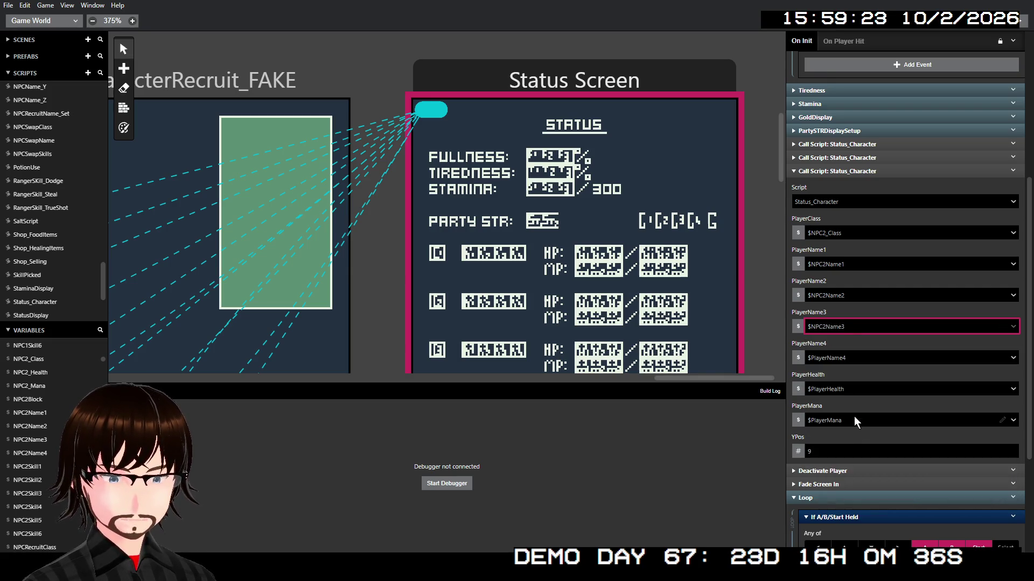
{"action": "left_click", "coordinate": [859, 358]}
{"action": "type", "text": "np2"}
{"action": "left_click", "coordinate": [852, 475]}
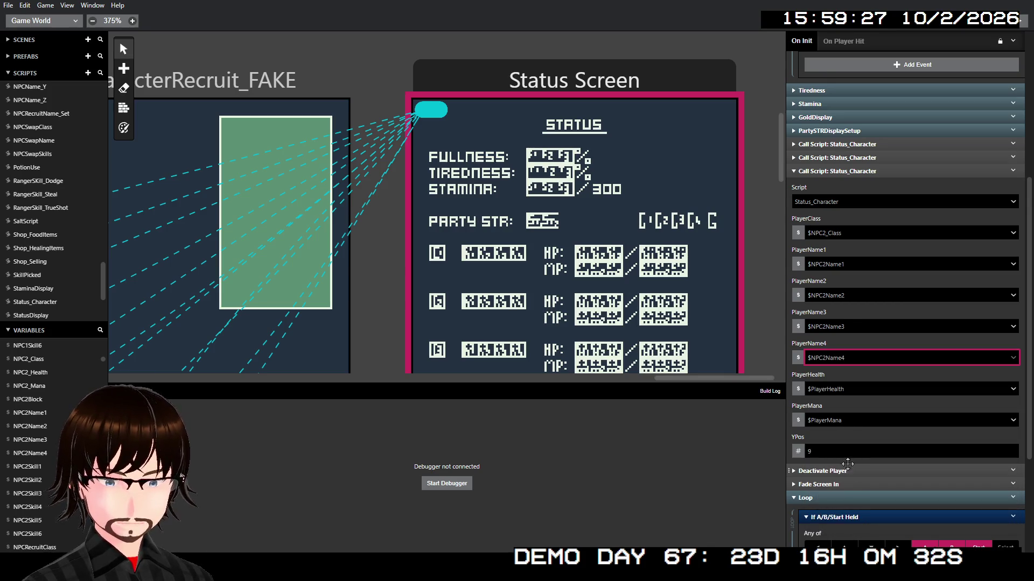
{"action": "left_click", "coordinate": [855, 387]}
{"action": "type", "text": "np"}
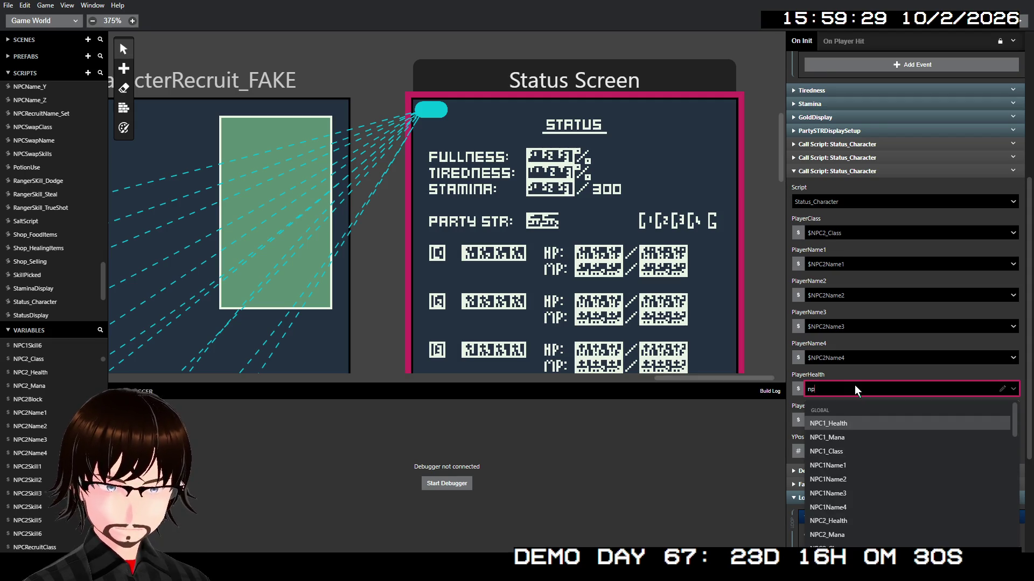
{"action": "type", "text": "c2"}
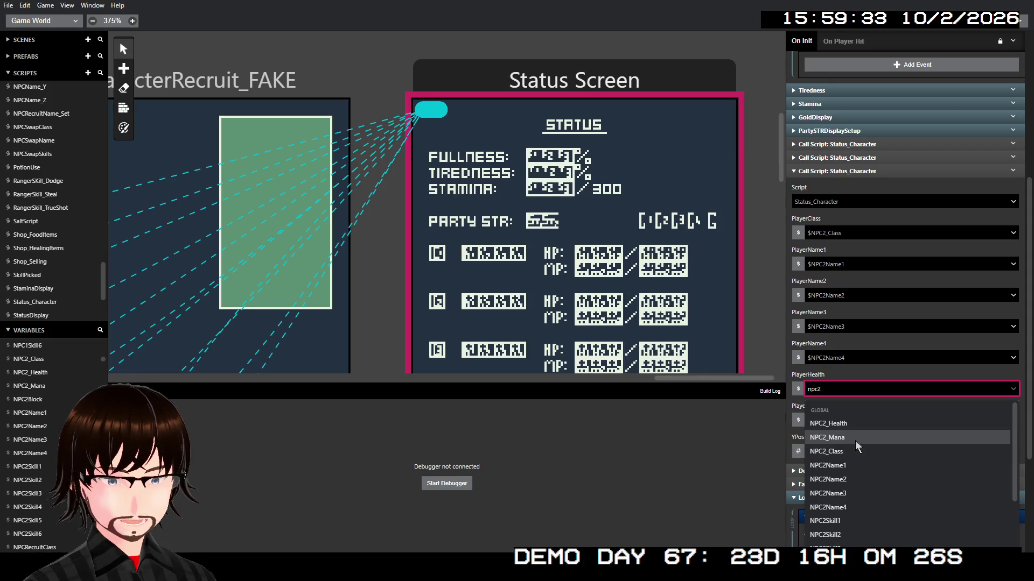
{"action": "left_click", "coordinate": [854, 425]}
{"action": "left_click", "coordinate": [868, 421]}
{"action": "type", "text": "npc2"}
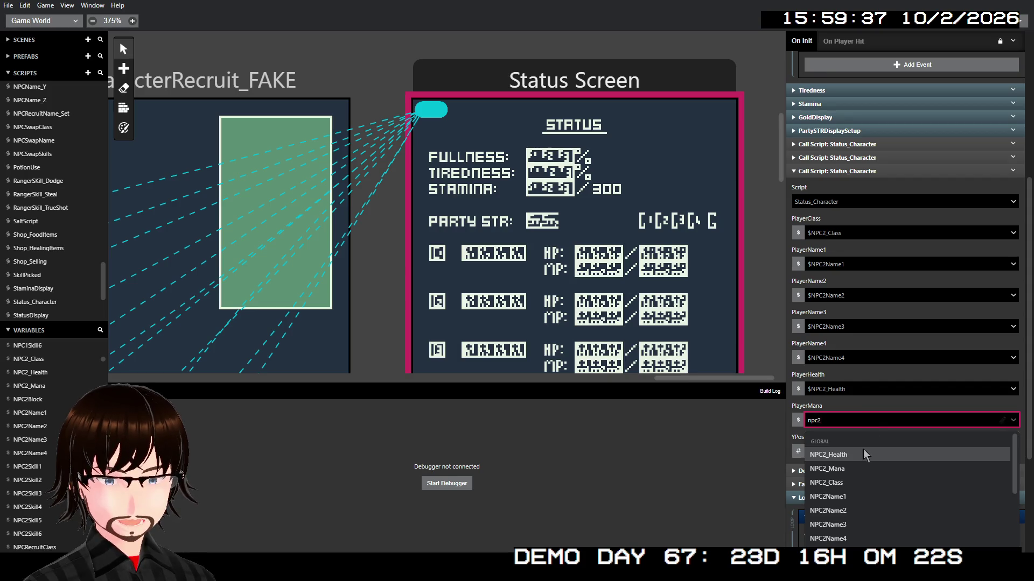
{"action": "left_click", "coordinate": [857, 468]}
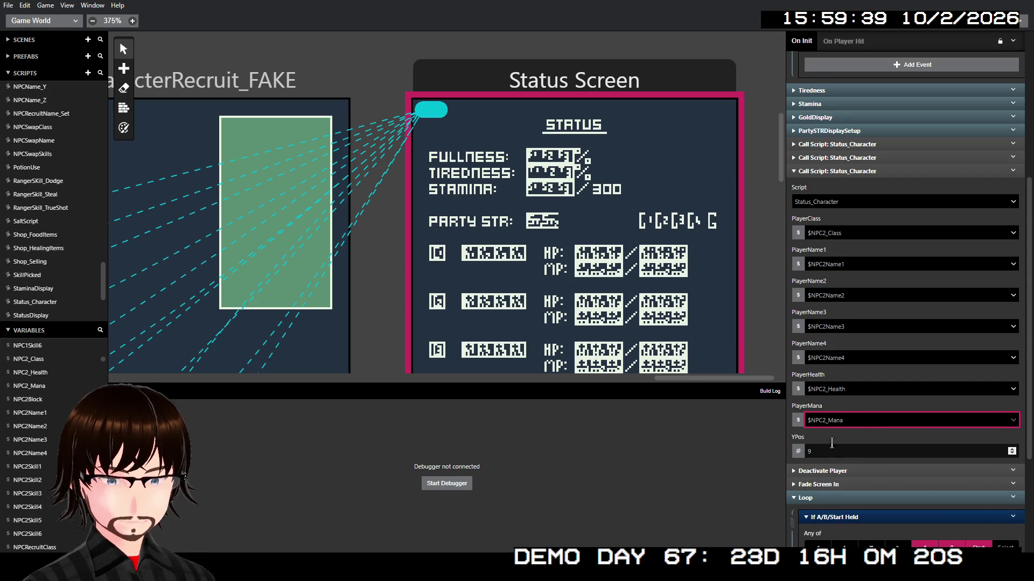
- Set YPos to 15, collapse the call, and build and run the game
{"action": "left_click", "coordinate": [808, 449]}
{"action": "type", "text": "15"}
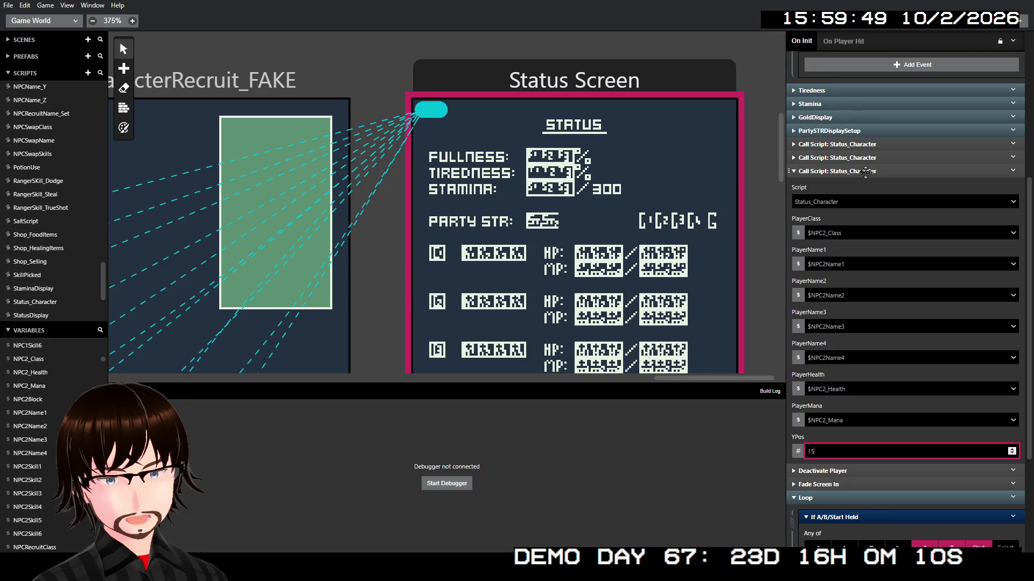
{"action": "left_click", "coordinate": [865, 172]}
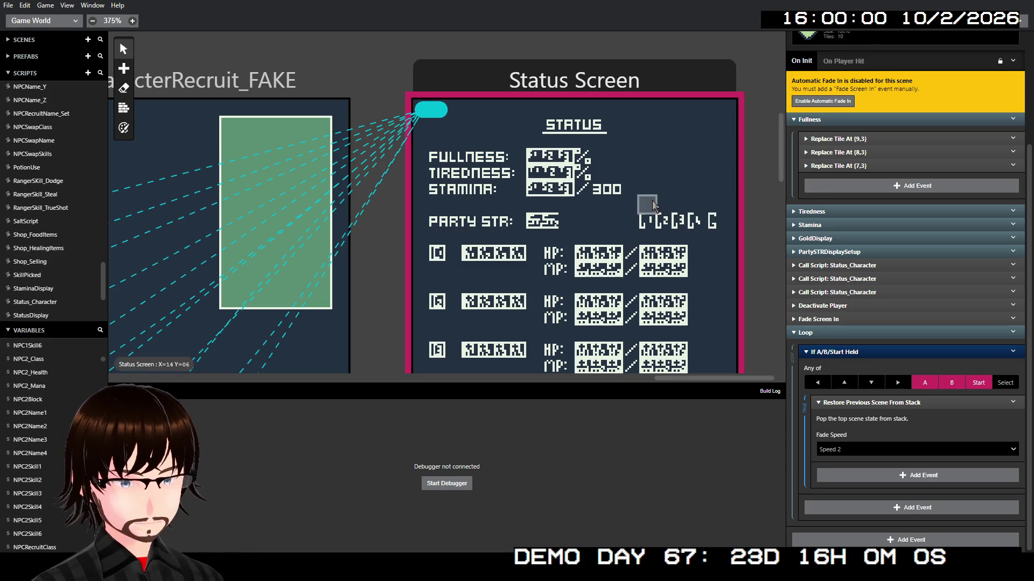
{"action": "scroll", "coordinate": [652, 202], "scroll_direction": "down", "scroll_amount": 2}
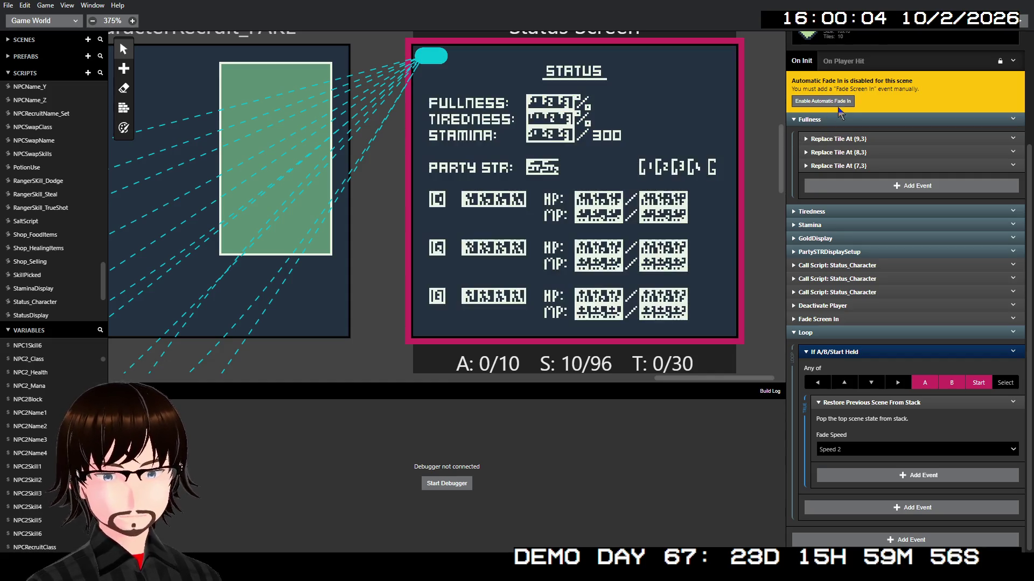
{"action": "left_click", "coordinate": [1022, 23]}
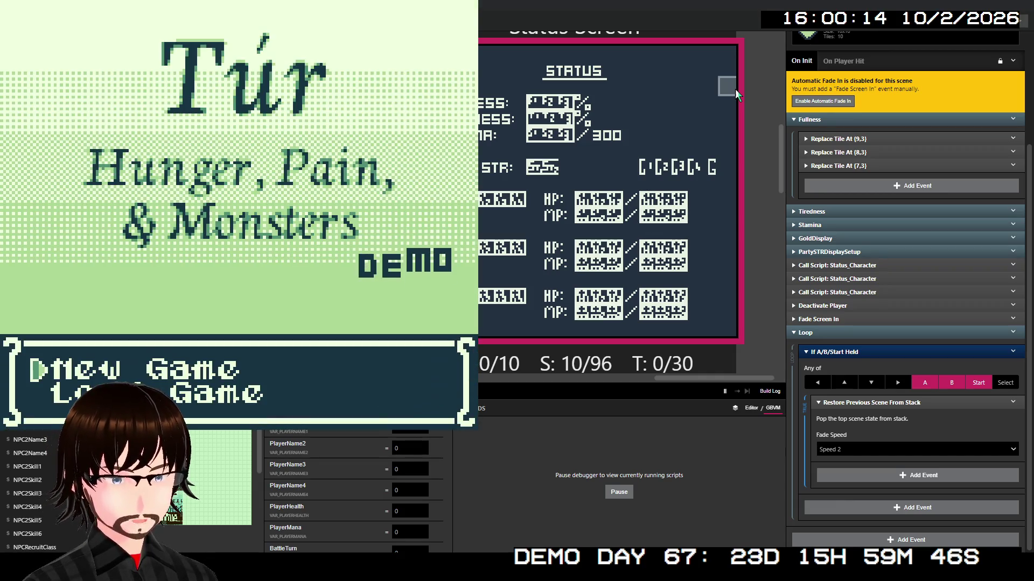
{"action": "key", "text": "Return"}
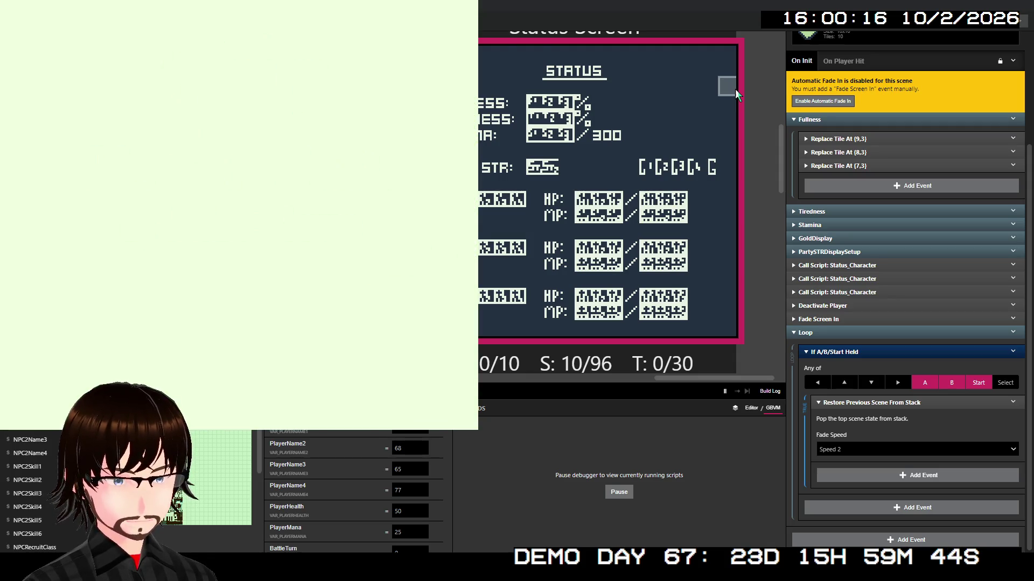
{"action": "key", "text": "Down"}
{"action": "key", "text": "Down"}
{"action": "key", "text": "Down"}
{"action": "key", "text": "z"}
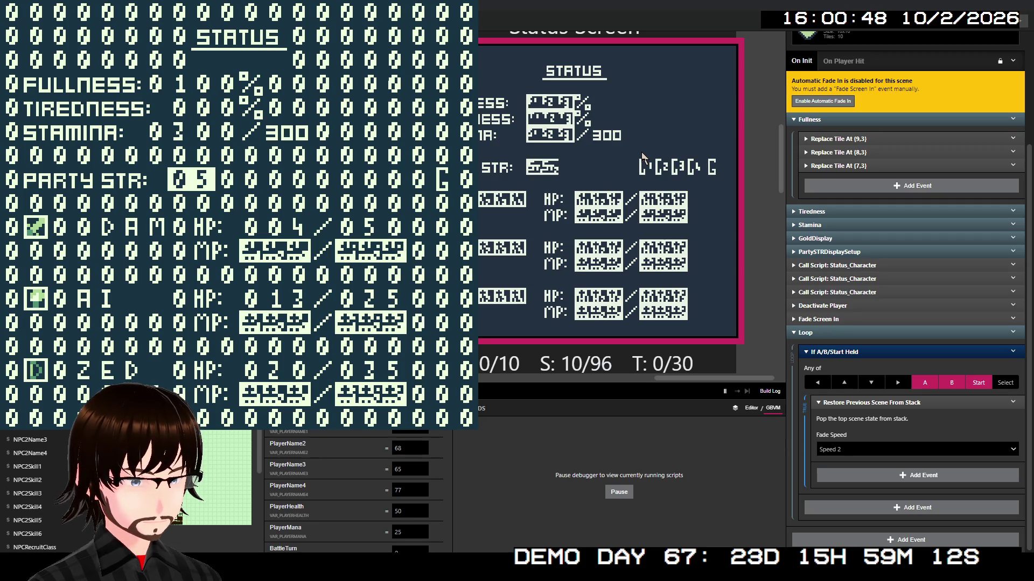
{"action": "key", "text": "alt+F4"}
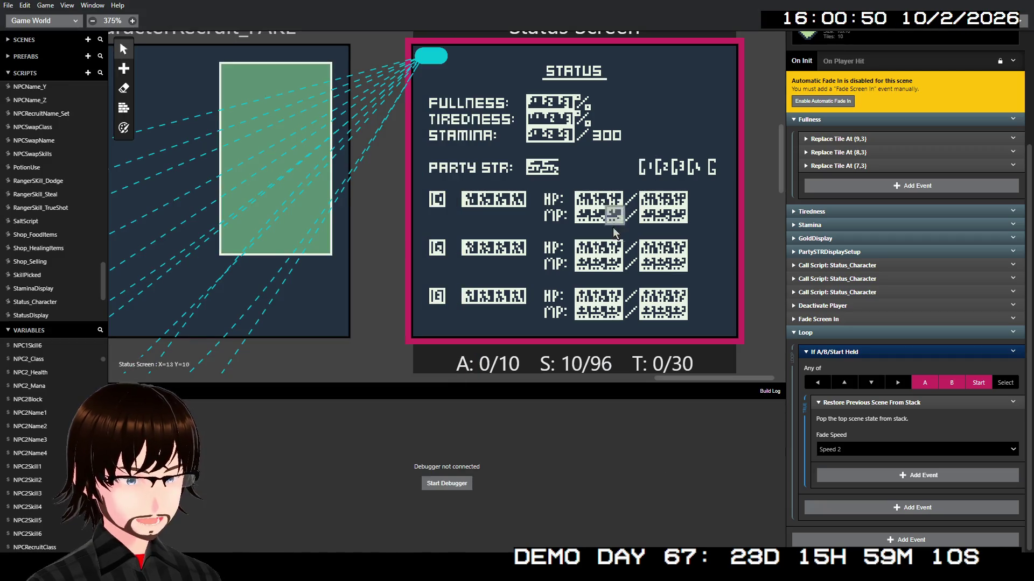
- Open Status_Character, inspect the column-3 name tile event, and scroll through its tile events
{"action": "scroll", "coordinate": [85, 244], "scroll_direction": "down", "scroll_amount": 4}
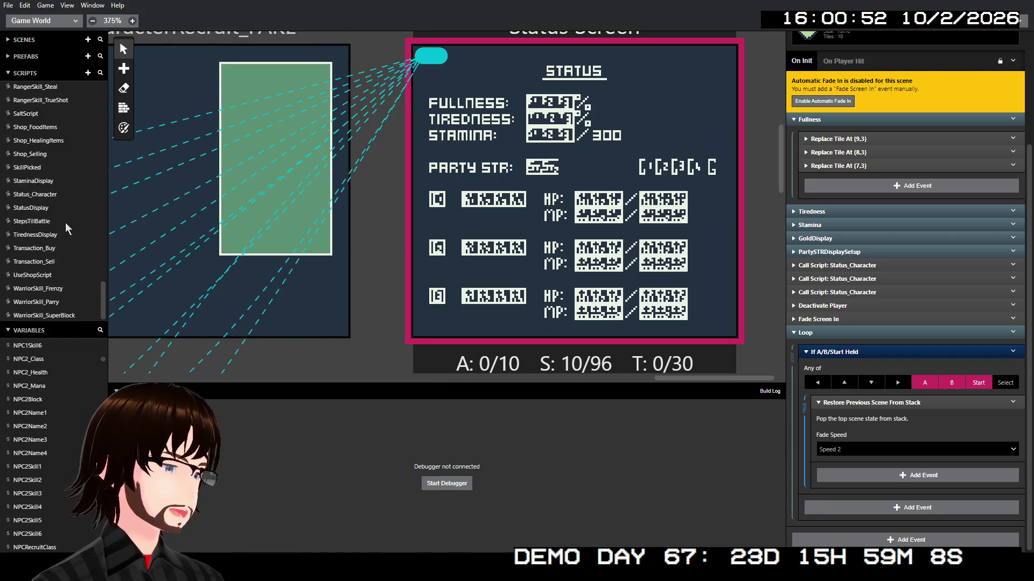
{"action": "left_click", "coordinate": [62, 195]}
{"action": "scroll", "coordinate": [847, 277], "scroll_direction": "down", "scroll_amount": 4}
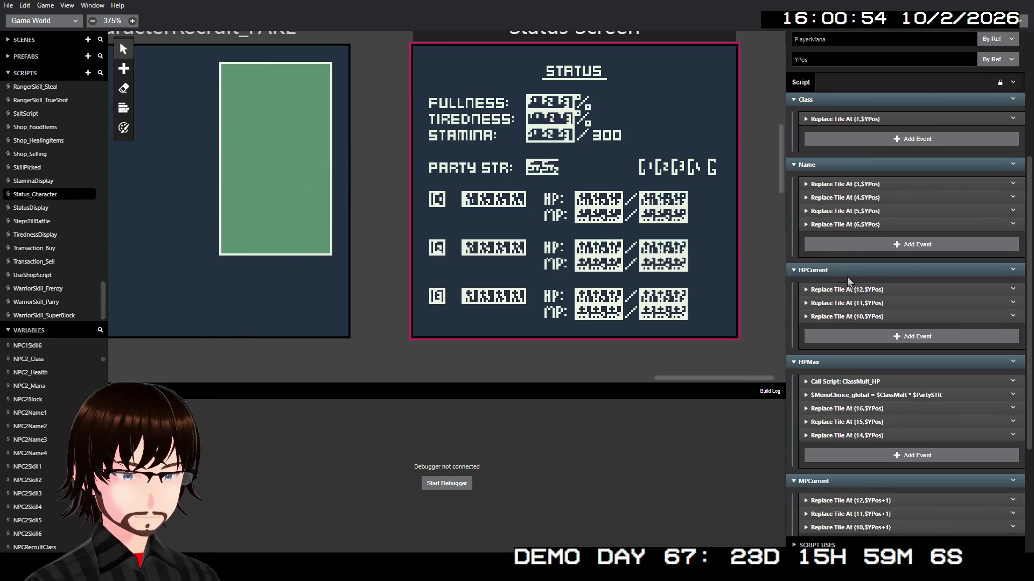
{"action": "left_click", "coordinate": [838, 183]}
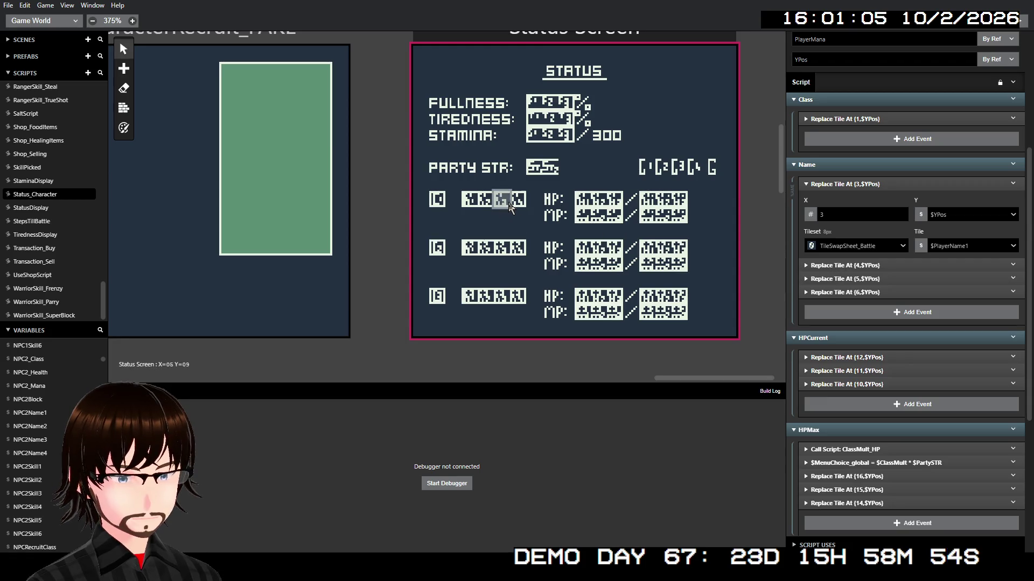
{"action": "left_click", "coordinate": [845, 184]}
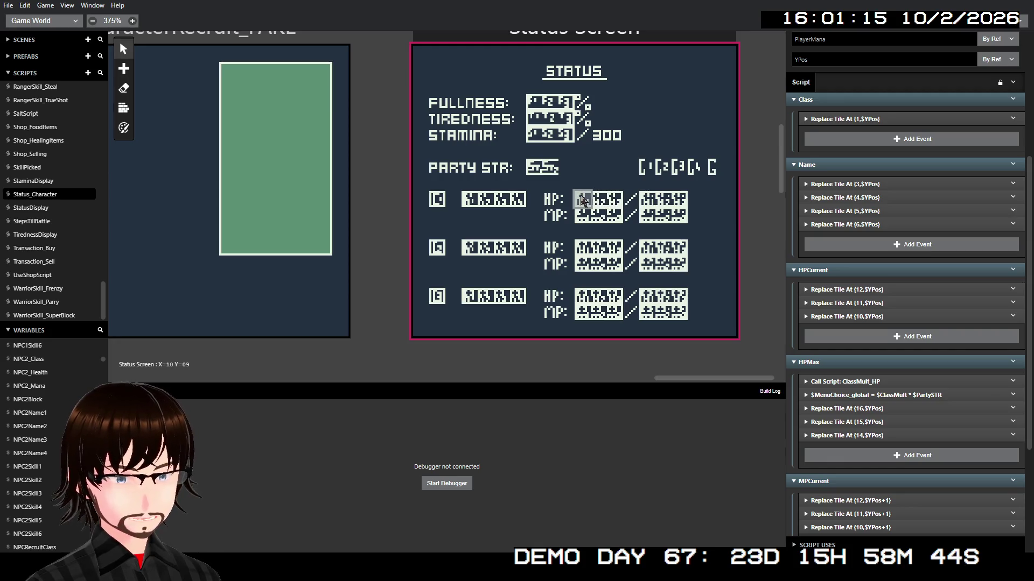
{"action": "scroll", "coordinate": [843, 312], "scroll_direction": "down", "scroll_amount": 1}
{"action": "scroll", "coordinate": [843, 311], "scroll_direction": "down", "scroll_amount": 1}
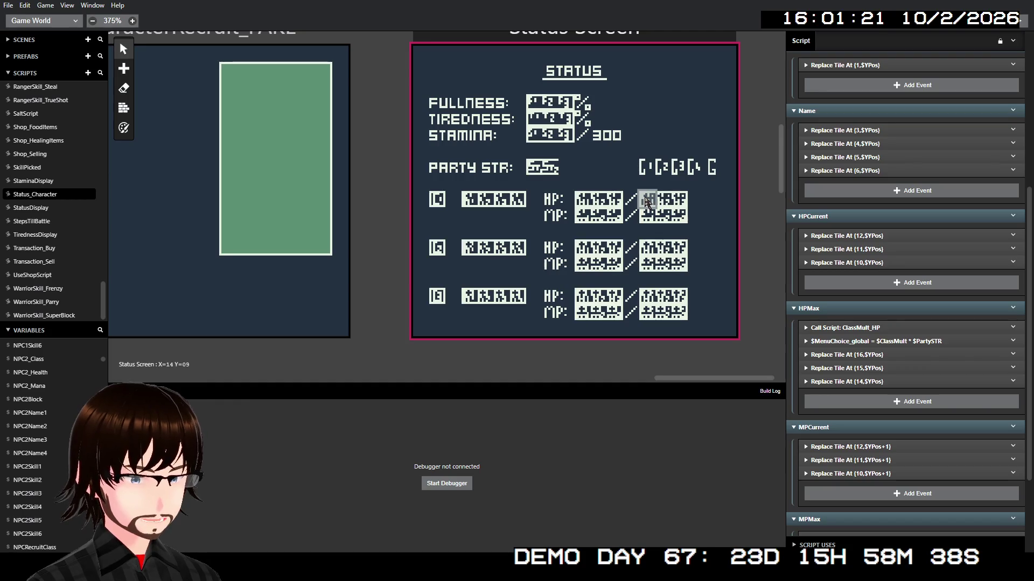
{"action": "scroll", "coordinate": [888, 310], "scroll_direction": "down", "scroll_amount": 5}
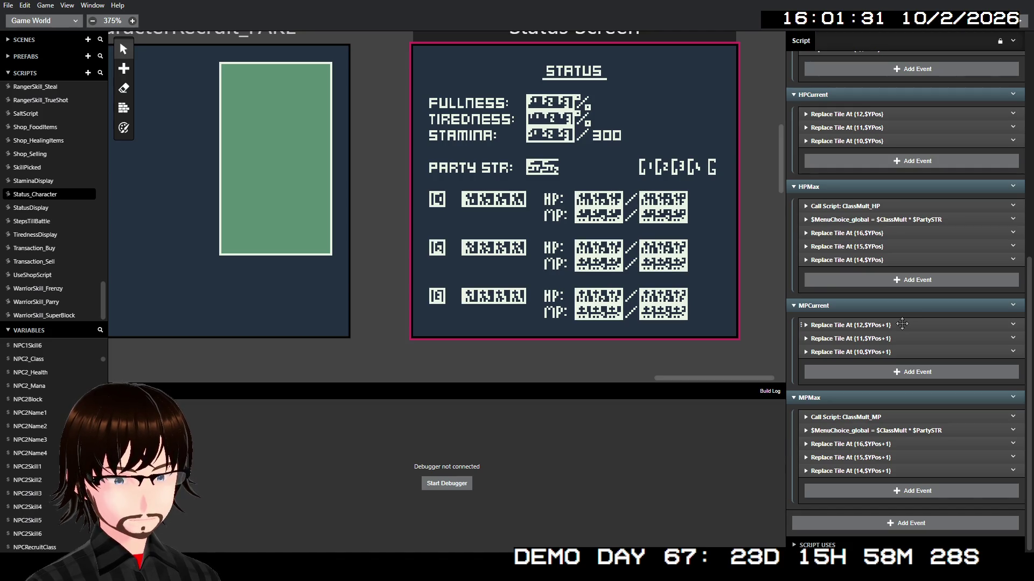
{"action": "scroll", "coordinate": [902, 323], "scroll_direction": "up", "scroll_amount": 3}
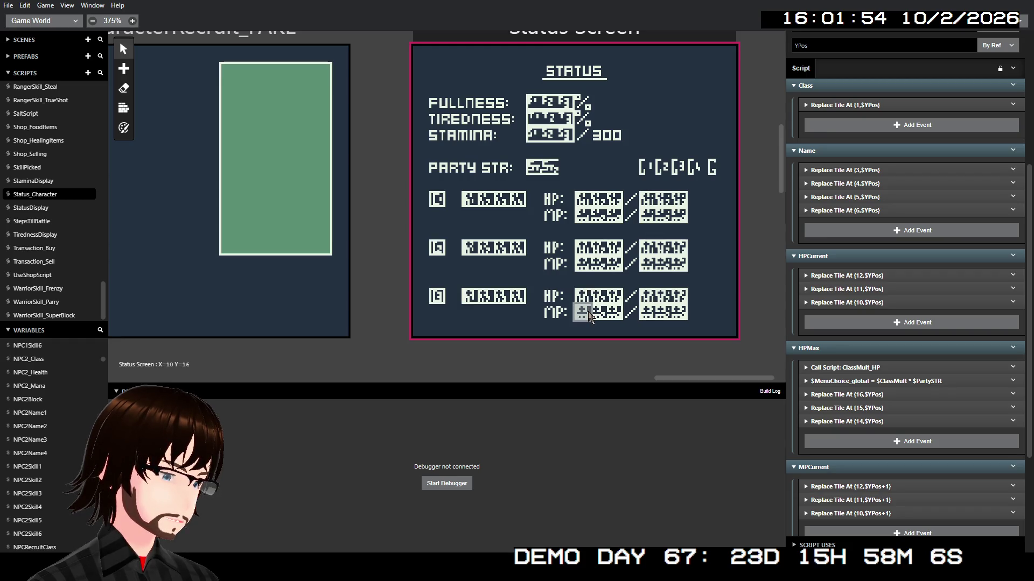
{"action": "scroll", "coordinate": [887, 357], "scroll_direction": "down", "scroll_amount": 2}
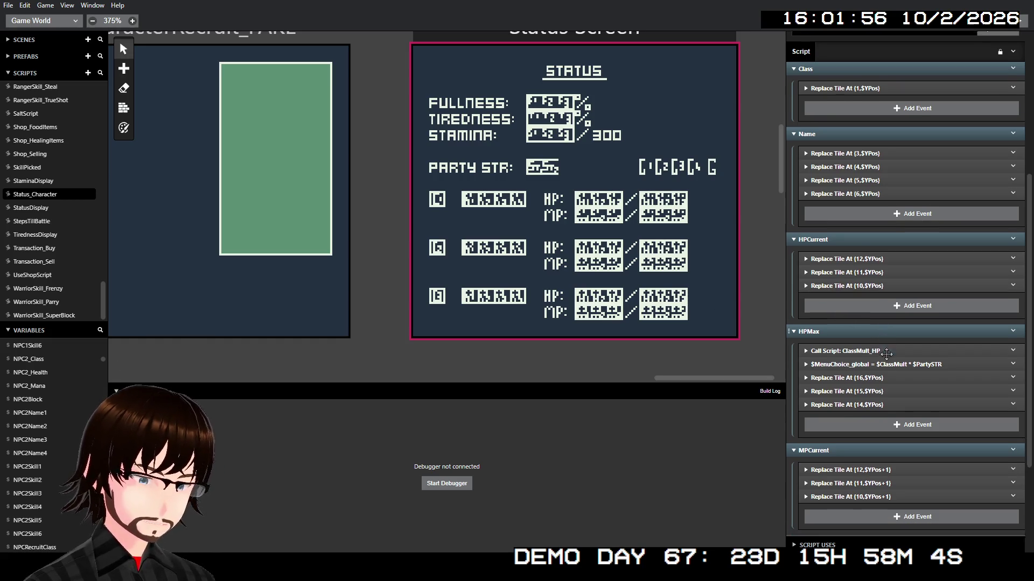
- Review the Status_Character tile events, then return to the Status Screen scene's On Init script
{"action": "scroll", "coordinate": [886, 357], "scroll_direction": "down", "scroll_amount": 3}
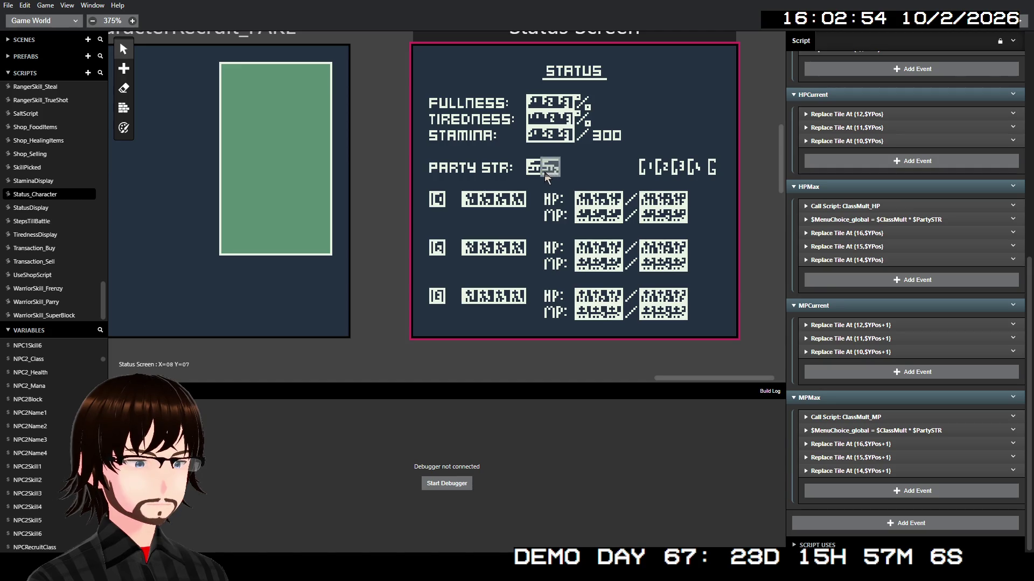
{"action": "scroll", "coordinate": [906, 230], "scroll_direction": "up", "scroll_amount": 6}
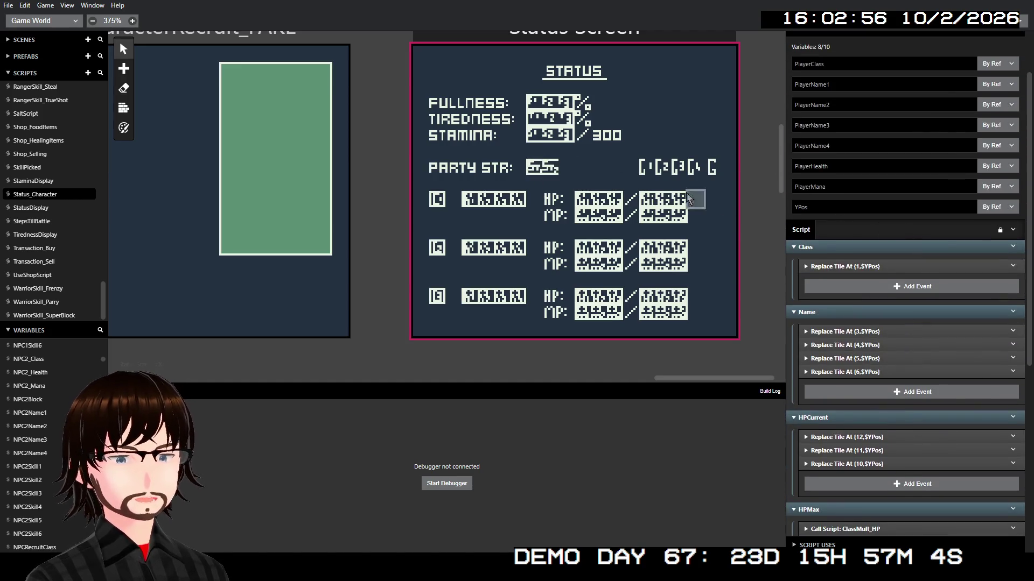
{"action": "left_click", "coordinate": [609, 81]}
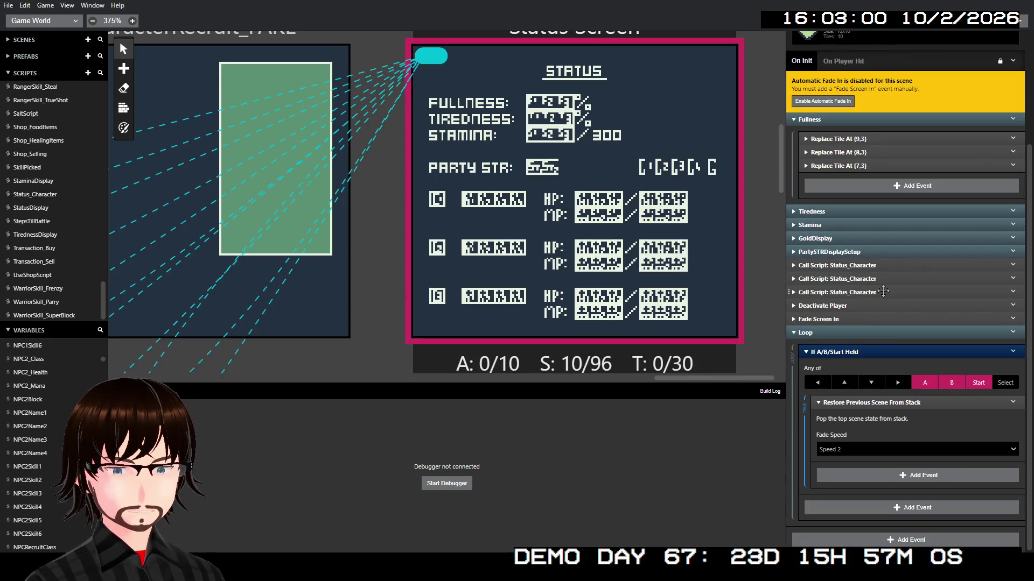
- Switch both PartySTRDisplaySetup strength digits to TileSwapSheet_Battle and glance over the gold display events
{"action": "left_click", "coordinate": [848, 252]}
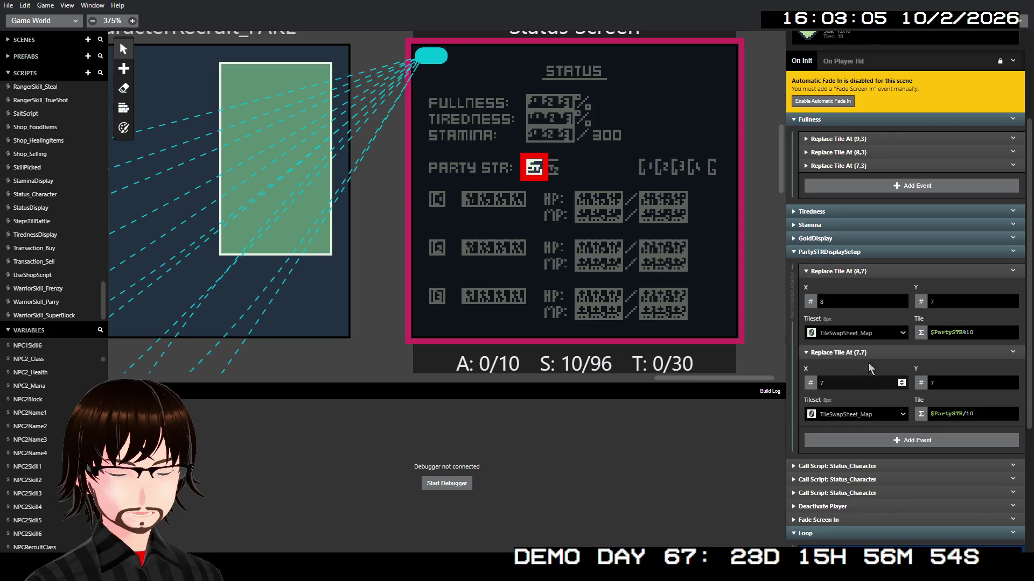
{"action": "left_click", "coordinate": [862, 334]}
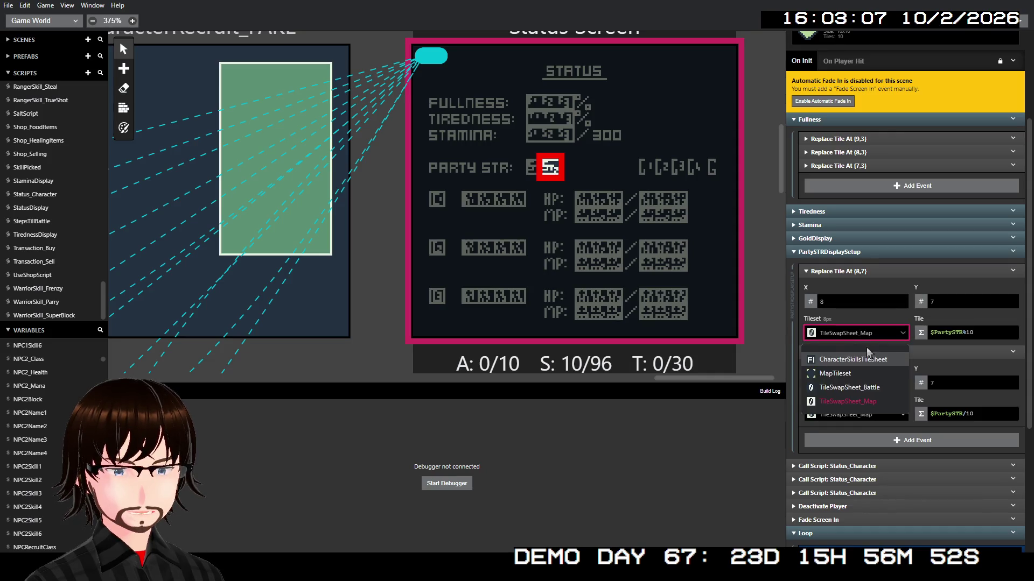
{"action": "left_click", "coordinate": [856, 388]}
{"action": "left_click", "coordinate": [861, 414]}
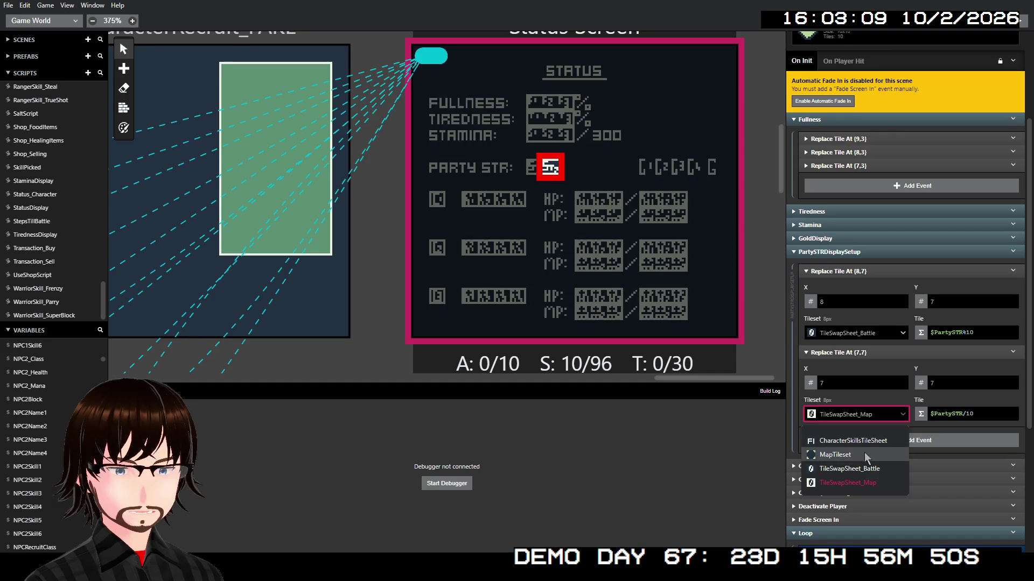
{"action": "left_click", "coordinate": [861, 469]}
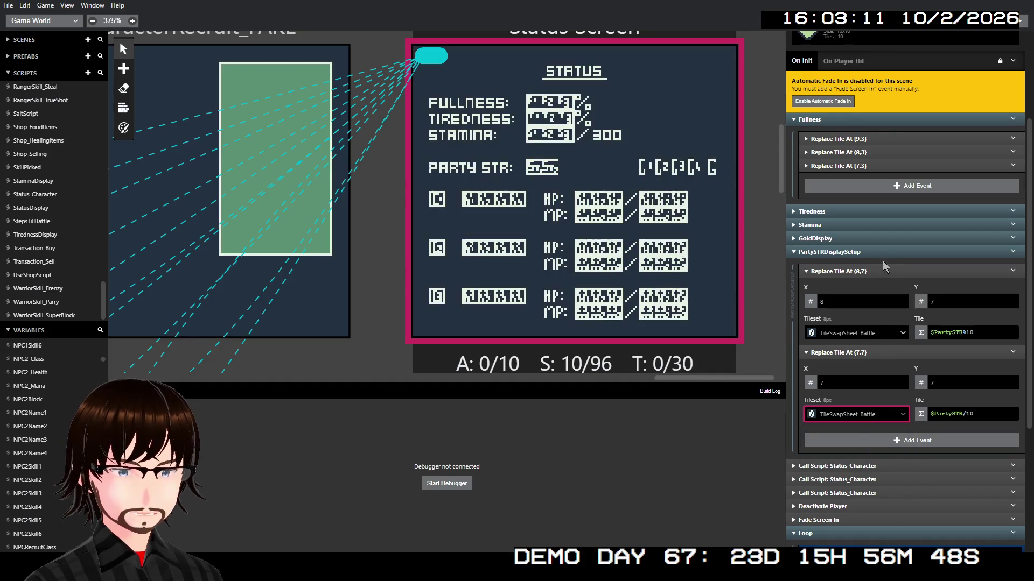
{"action": "left_click", "coordinate": [881, 252]}
{"action": "left_click", "coordinate": [868, 239]}
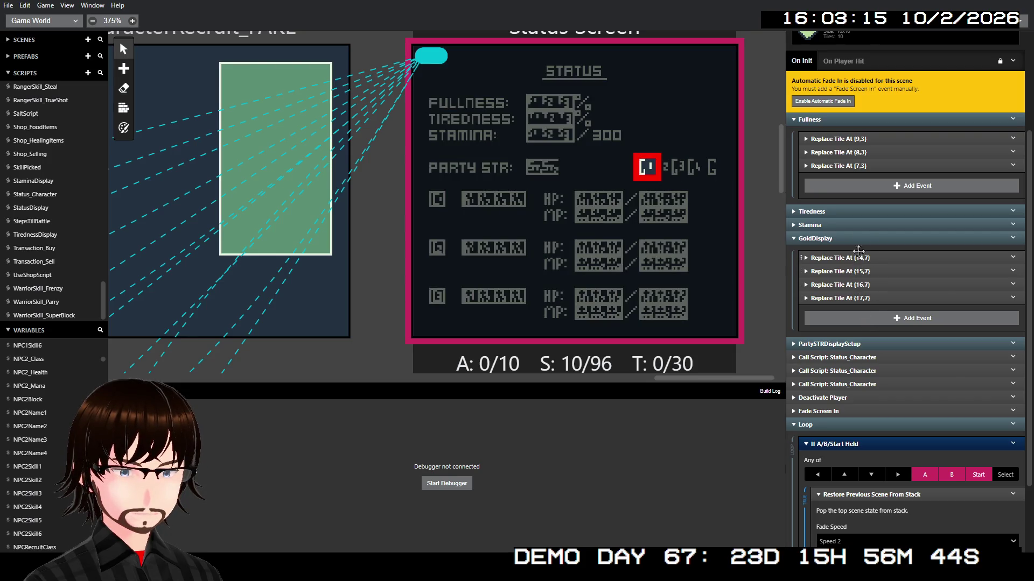
{"action": "left_click", "coordinate": [856, 239]}
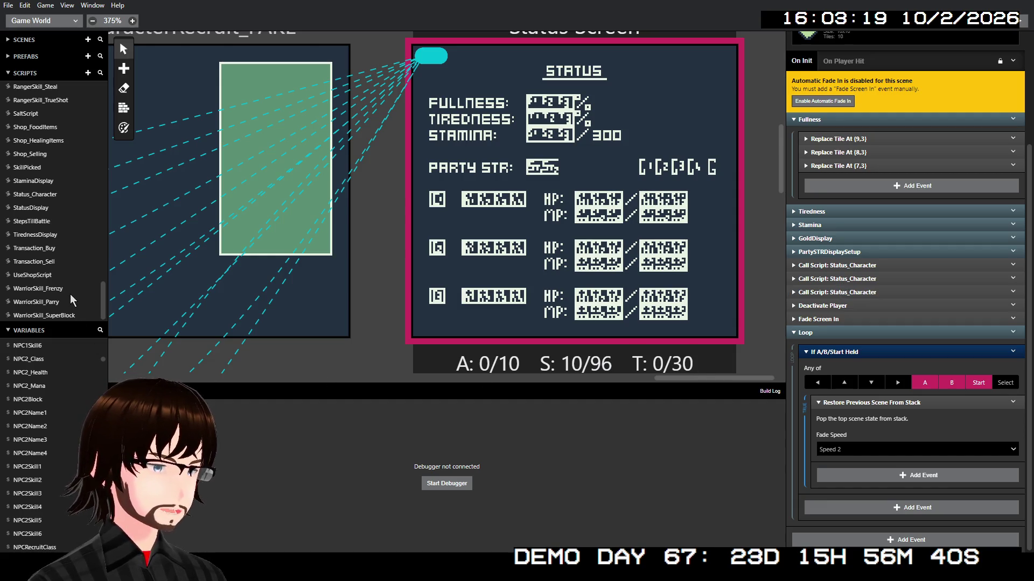
- Inspect the second and third members' Status_Character calls in the Status Screen's On Init
{"action": "left_click", "coordinate": [54, 195]}
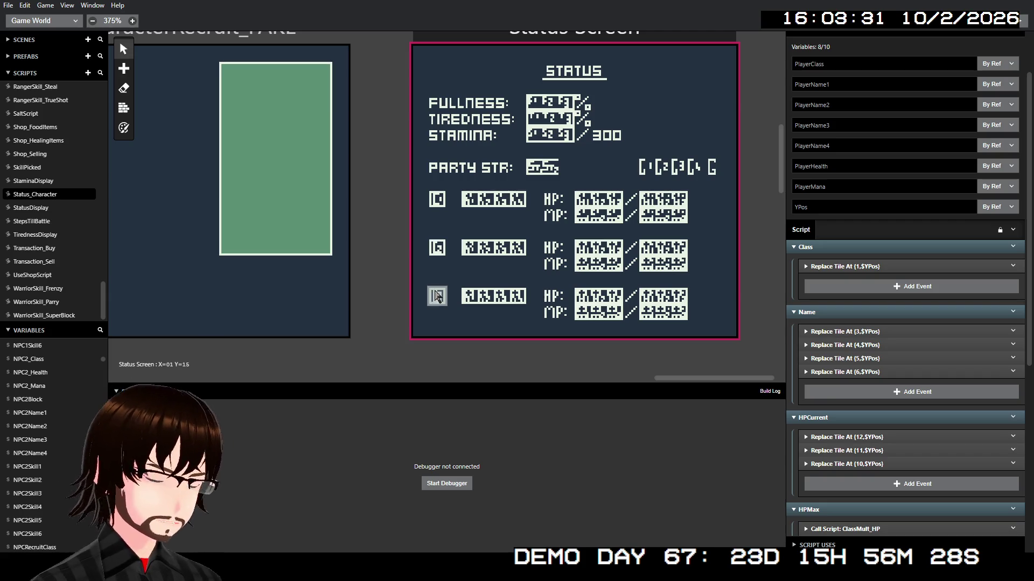
{"action": "left_click", "coordinate": [669, 77]}
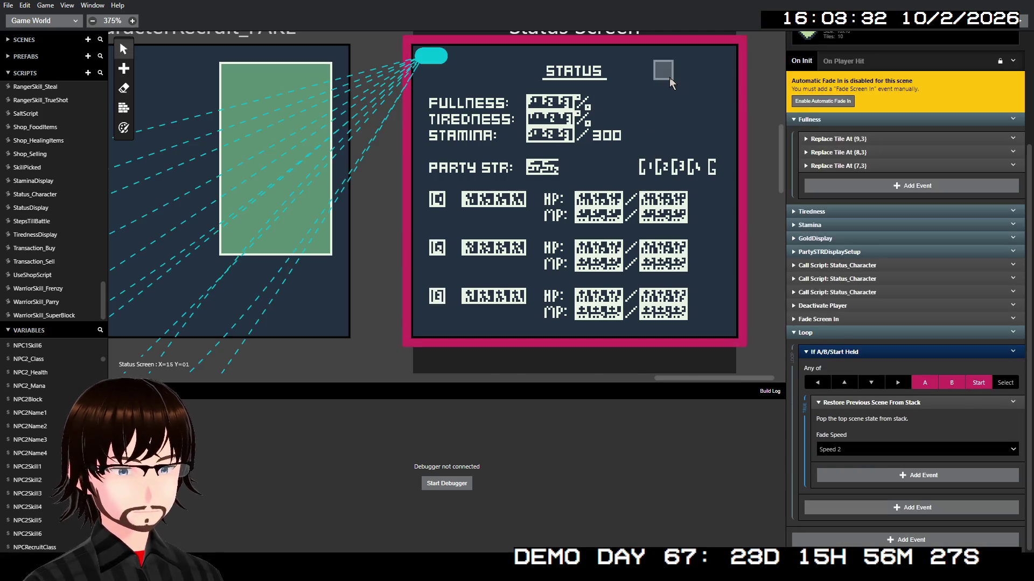
{"action": "left_click", "coordinate": [826, 293]}
{"action": "scroll", "coordinate": [832, 303], "scroll_direction": "down", "scroll_amount": 5}
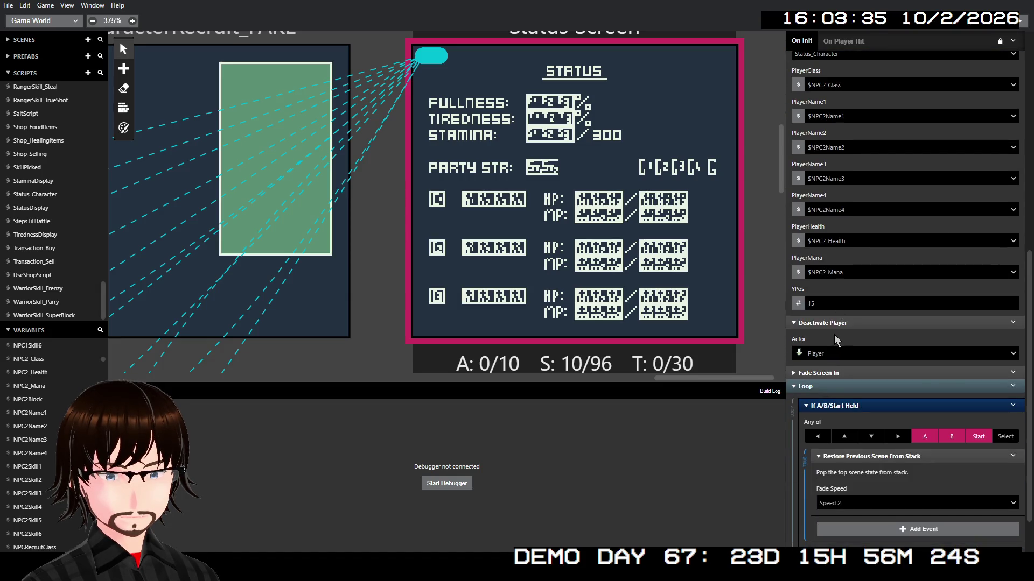
{"action": "scroll", "coordinate": [840, 323], "scroll_direction": "up", "scroll_amount": 4}
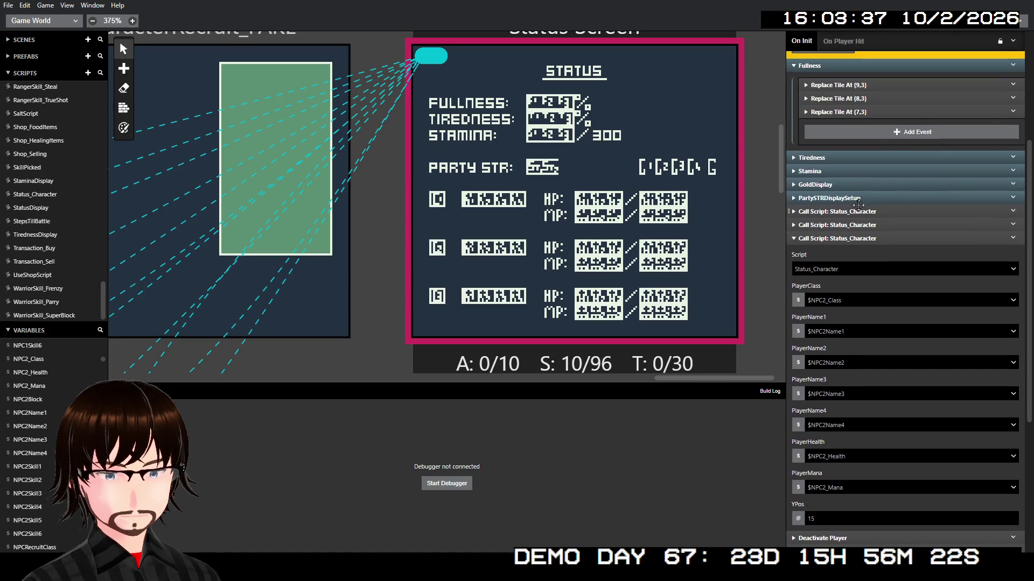
{"action": "left_click", "coordinate": [840, 225]}
{"action": "scroll", "coordinate": [865, 338], "scroll_direction": "down", "scroll_amount": 3}
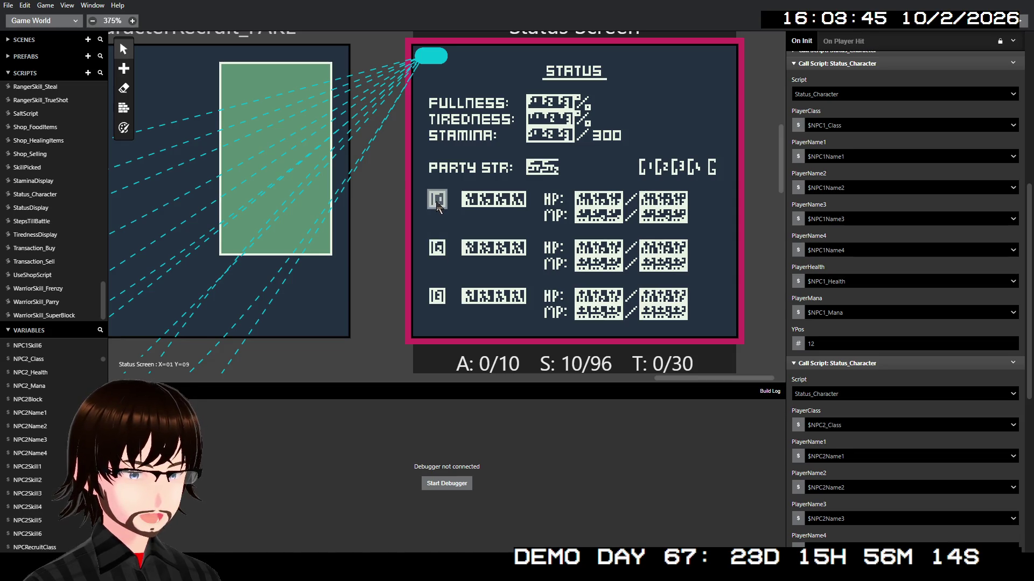
{"action": "scroll", "coordinate": [867, 307], "scroll_direction": "up", "scroll_amount": 5}
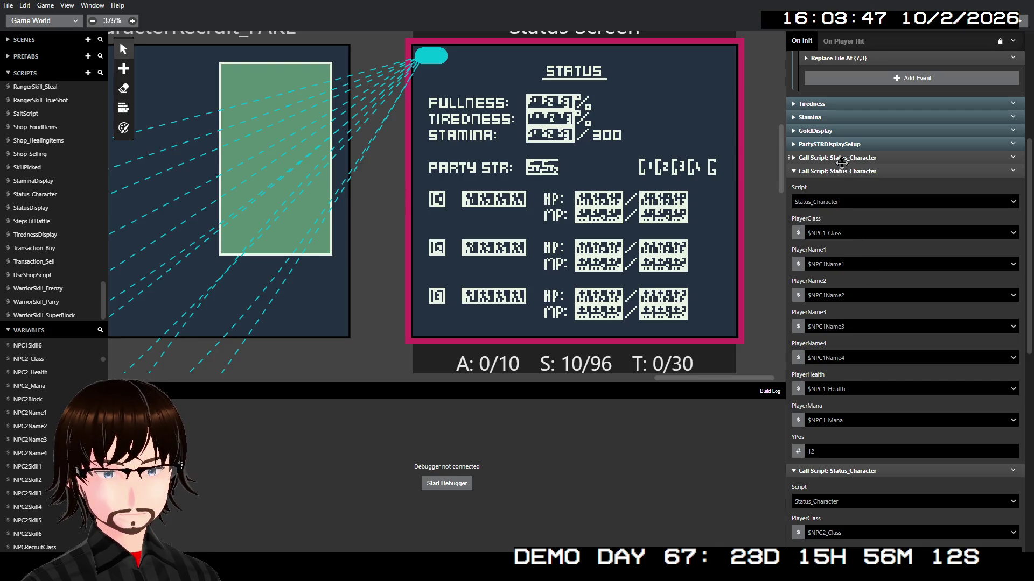
- Collapse all three Status_Character calls and reopen the Status_Character script
{"action": "left_click", "coordinate": [845, 158]}
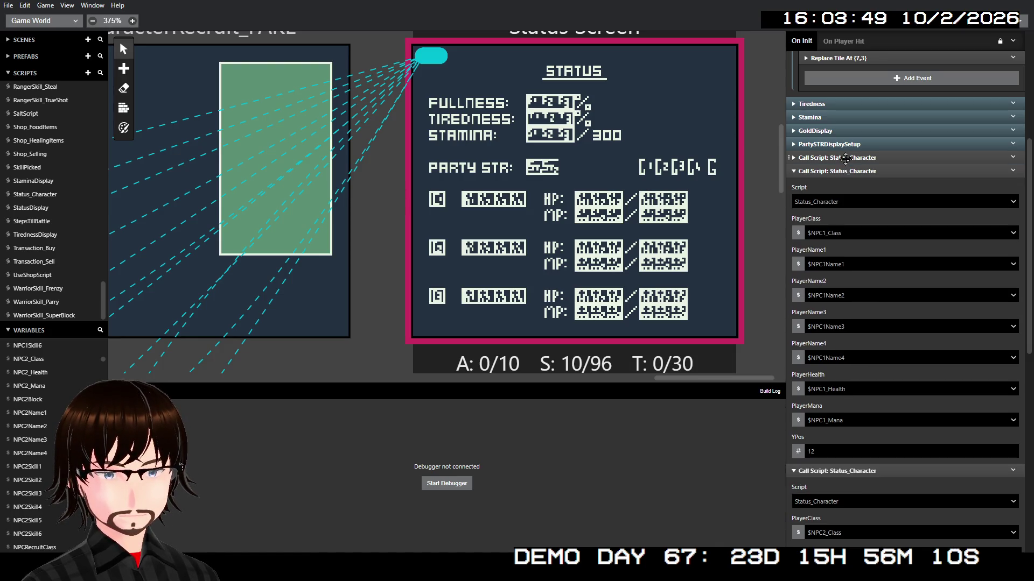
{"action": "left_click", "coordinate": [842, 171]}
{"action": "left_click", "coordinate": [838, 184]}
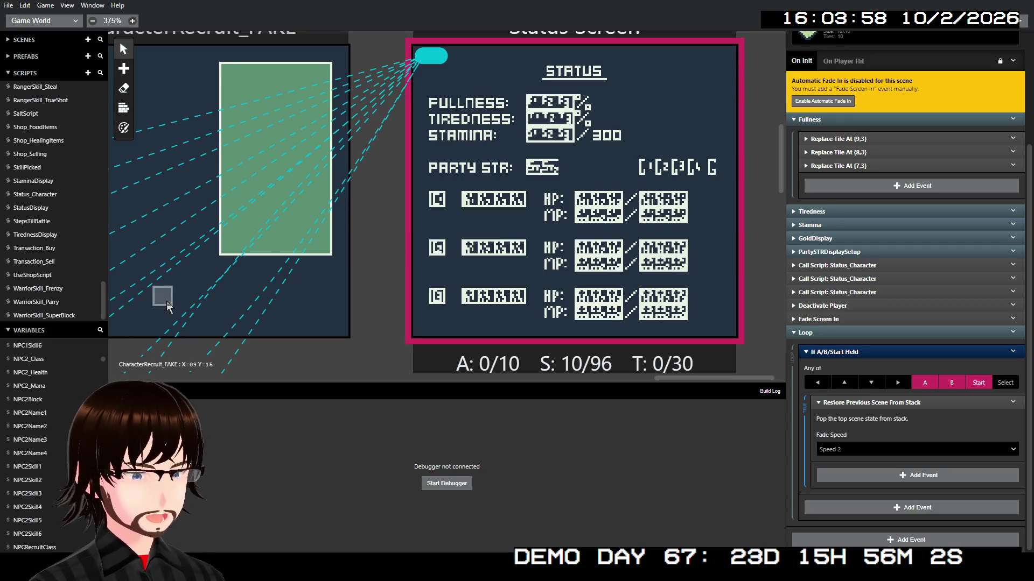
{"action": "left_click", "coordinate": [52, 196]}
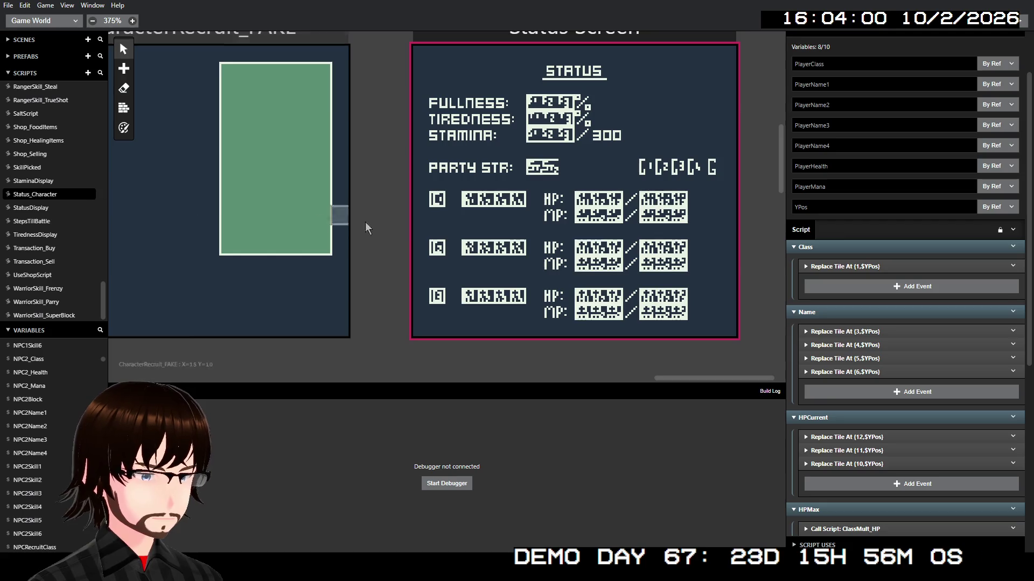
- Disable the MPMax and MPCurrent event groups in Status_Character
{"action": "scroll", "coordinate": [909, 310], "scroll_direction": "down", "scroll_amount": 4}
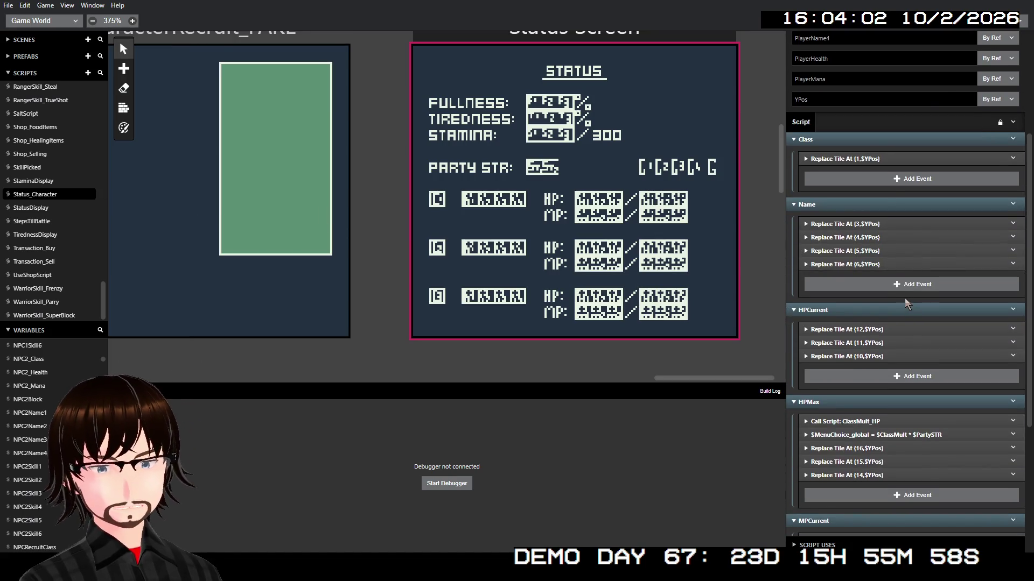
{"action": "scroll", "coordinate": [910, 310], "scroll_direction": "down", "scroll_amount": 4}
{"action": "scroll", "coordinate": [993, 329], "scroll_direction": "down", "scroll_amount": 4}
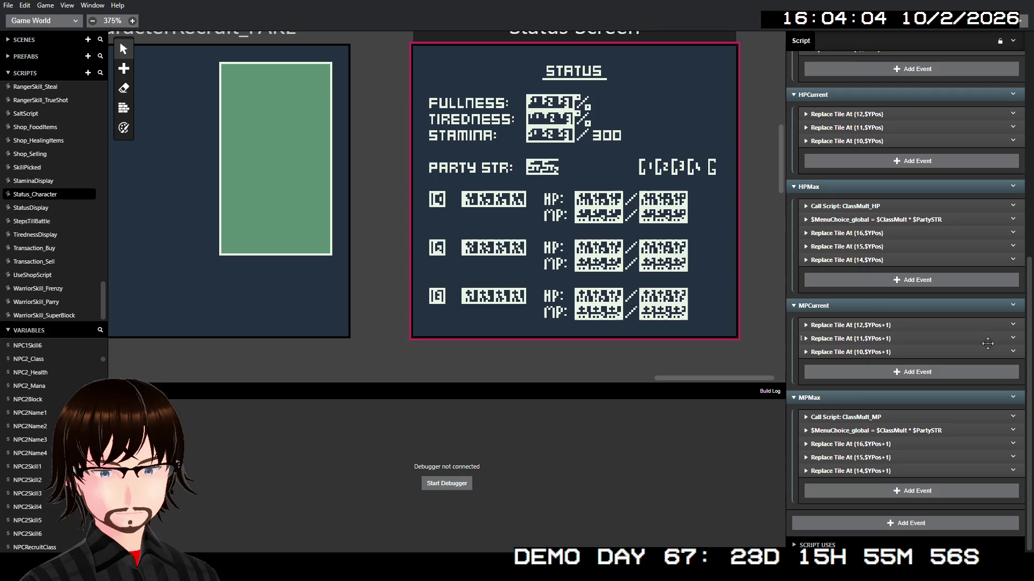
{"action": "left_click", "coordinate": [1012, 399]}
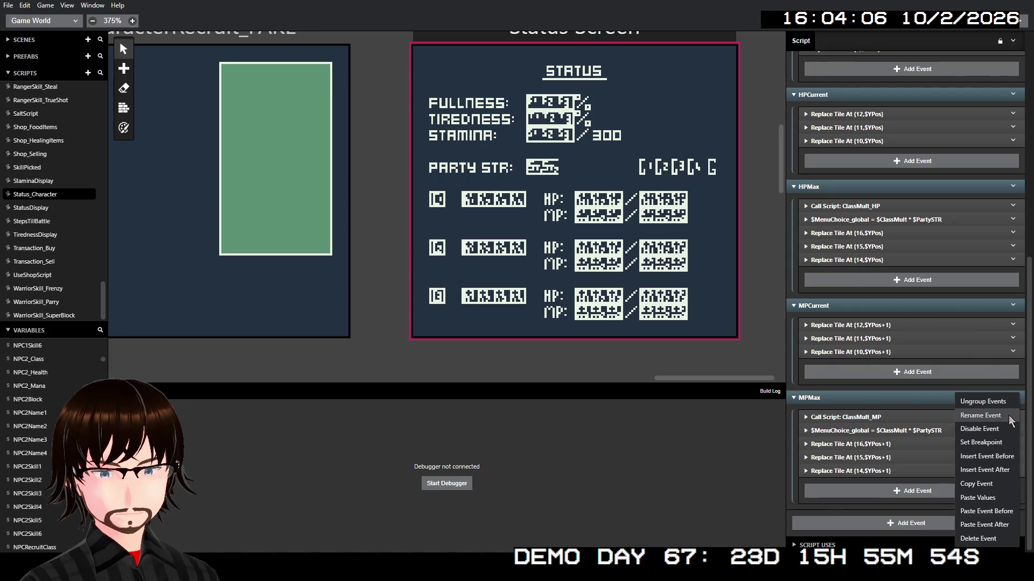
{"action": "left_click", "coordinate": [999, 428]}
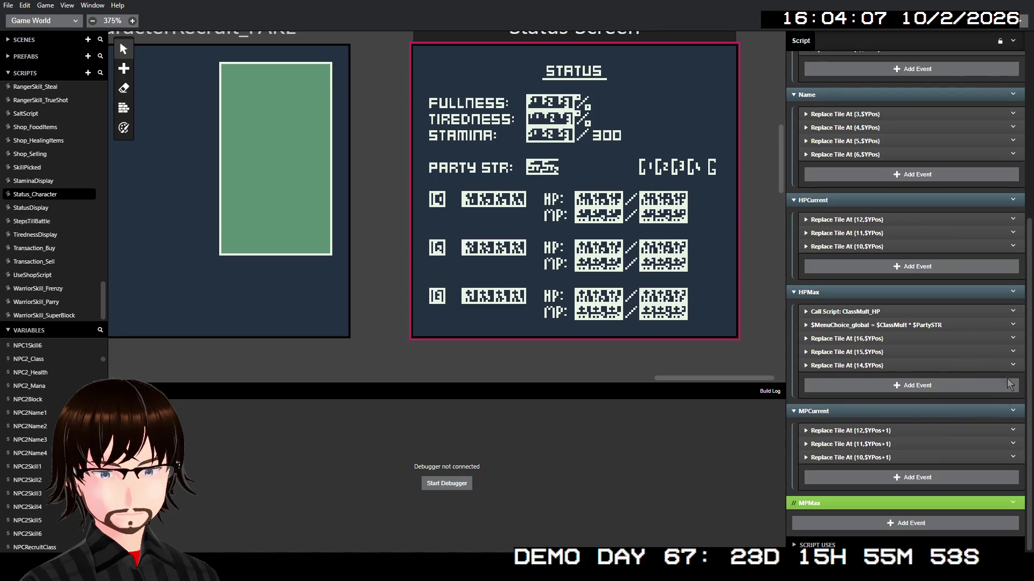
{"action": "left_click", "coordinate": [1012, 411]}
{"action": "left_click", "coordinate": [1001, 428]}
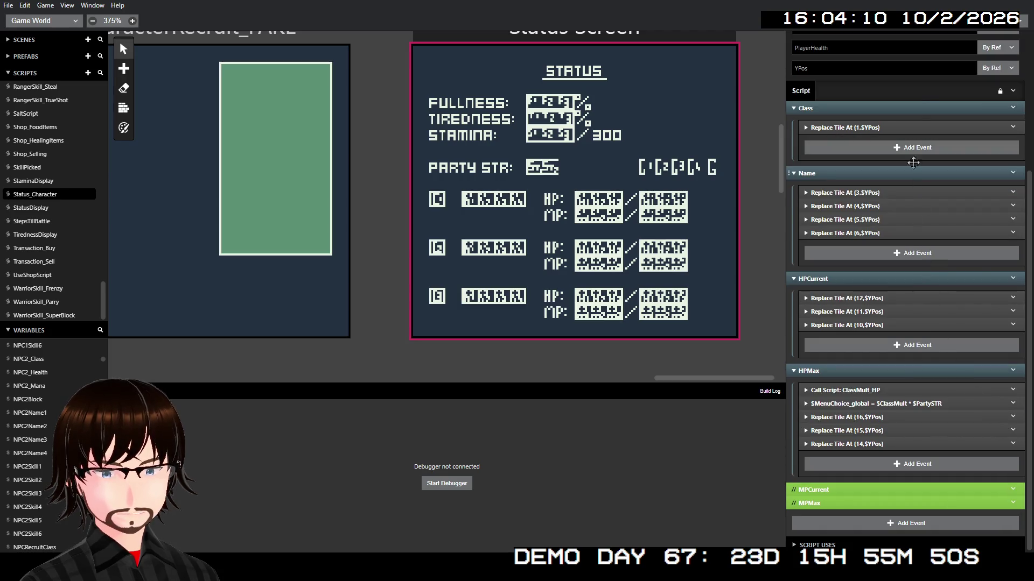
- Disable the HPMax and HPCurrent groups, then build and run the game
{"action": "left_click", "coordinate": [1013, 370]}
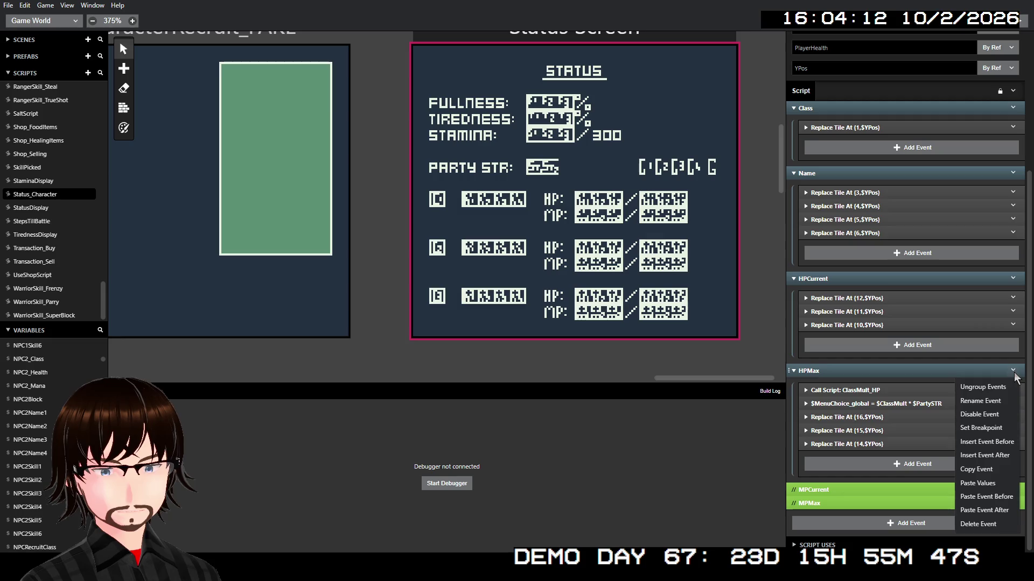
{"action": "left_click", "coordinate": [992, 415]}
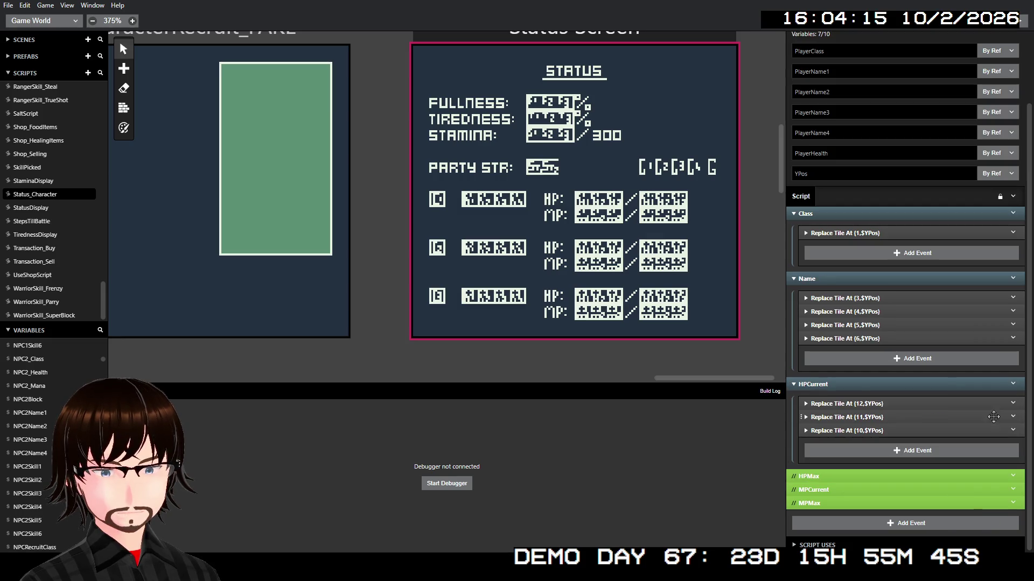
{"action": "left_click", "coordinate": [1012, 383]}
{"action": "left_click", "coordinate": [993, 431]}
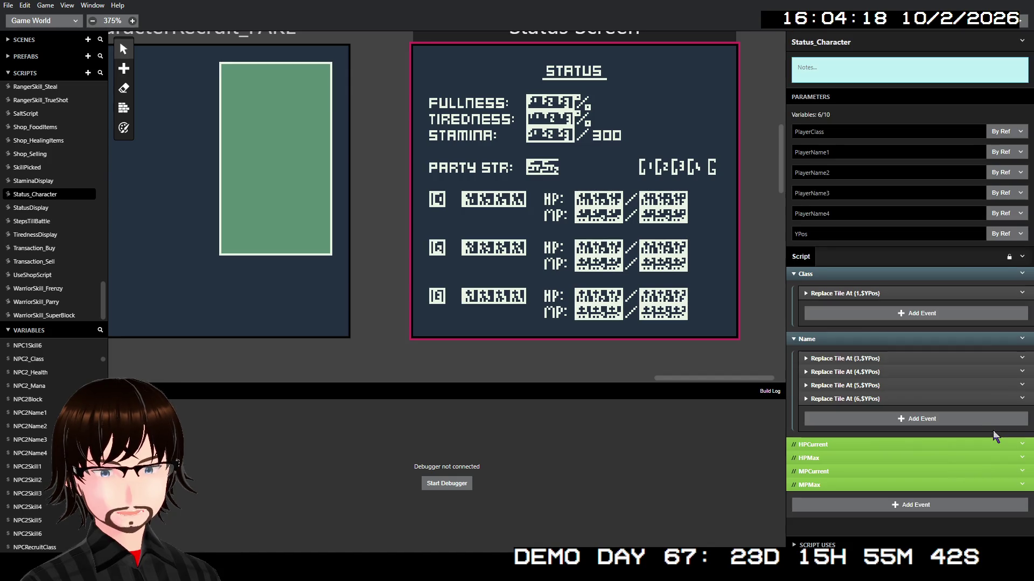
{"action": "left_click", "coordinate": [1020, 21]}
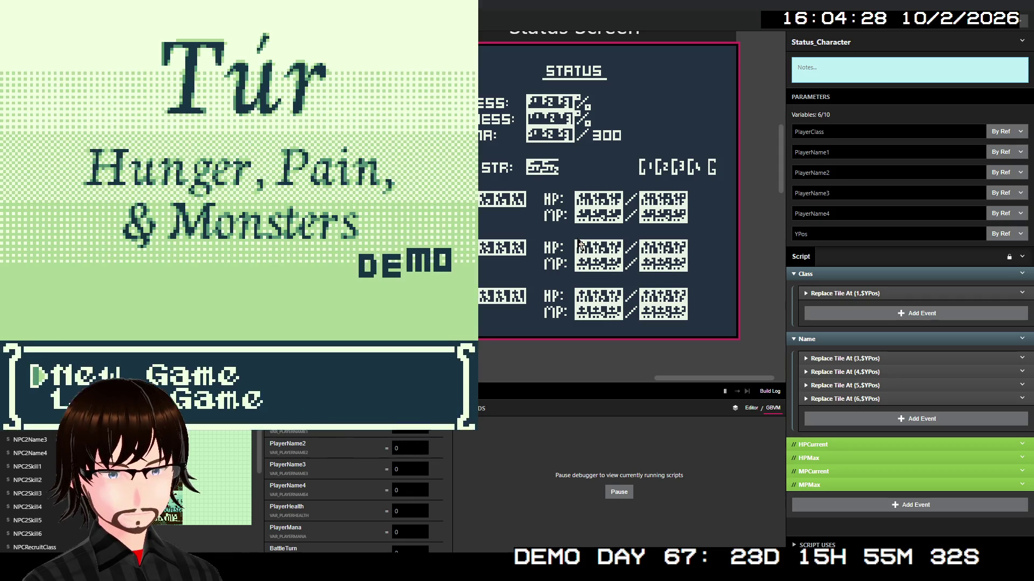
- Start a new game, view the party status screen, close the game, and expand the first name tile event
{"action": "key", "text": "z"}
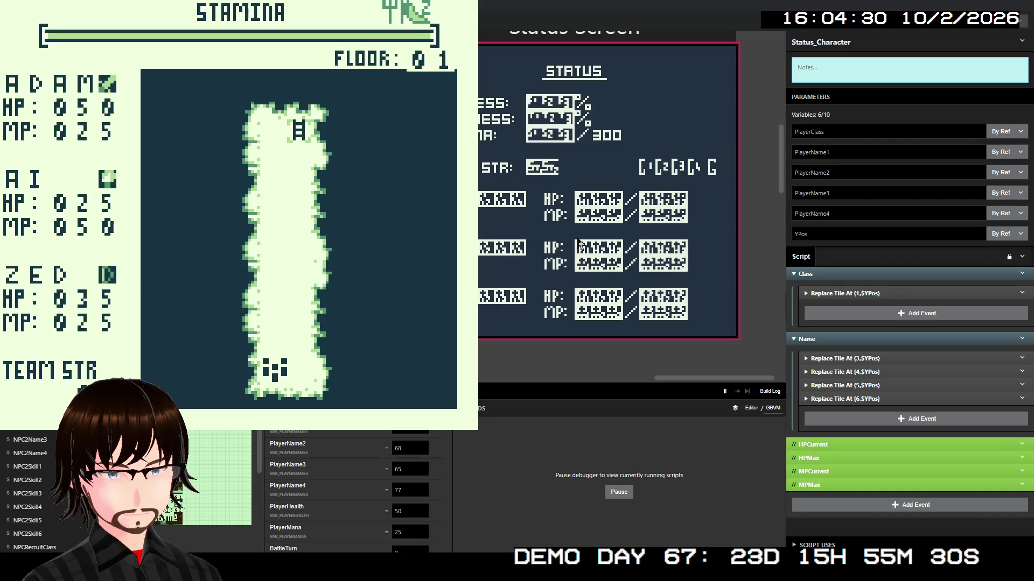
{"action": "key", "text": "Return"}
{"action": "key", "text": "Down"}
{"action": "key", "text": "Down"}
{"action": "key", "text": "Down"}
{"action": "key", "text": "z"}
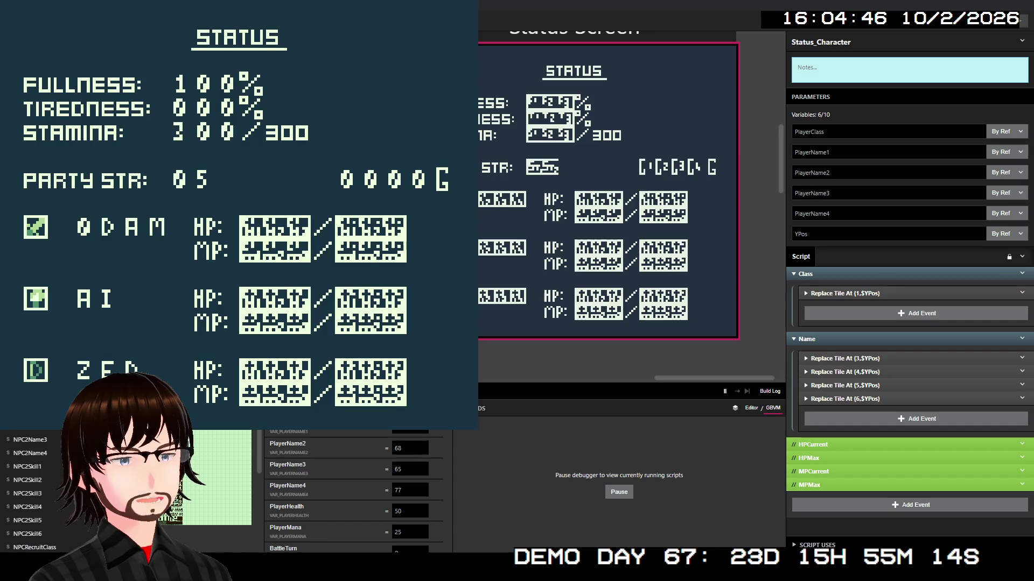
{"action": "key", "text": "alt+F4"}
{"action": "left_click", "coordinate": [855, 359]}
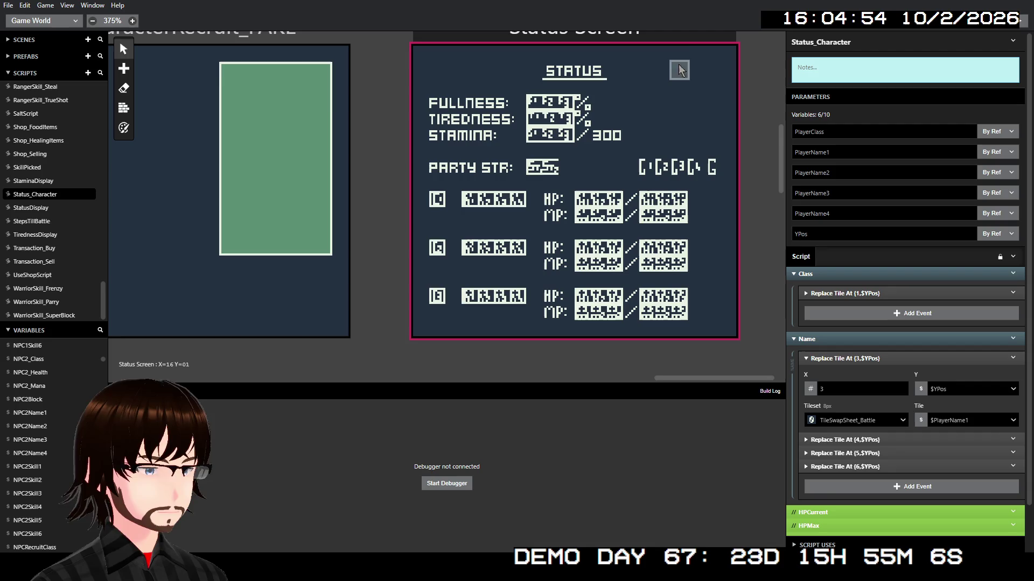
{"action": "left_click", "coordinate": [682, 40]}
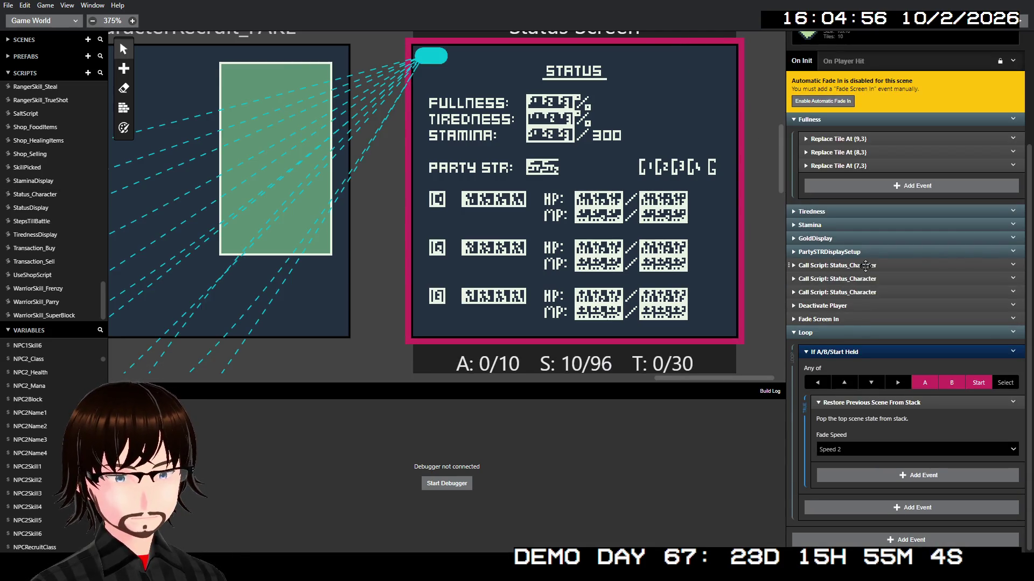
{"action": "left_click", "coordinate": [865, 265]}
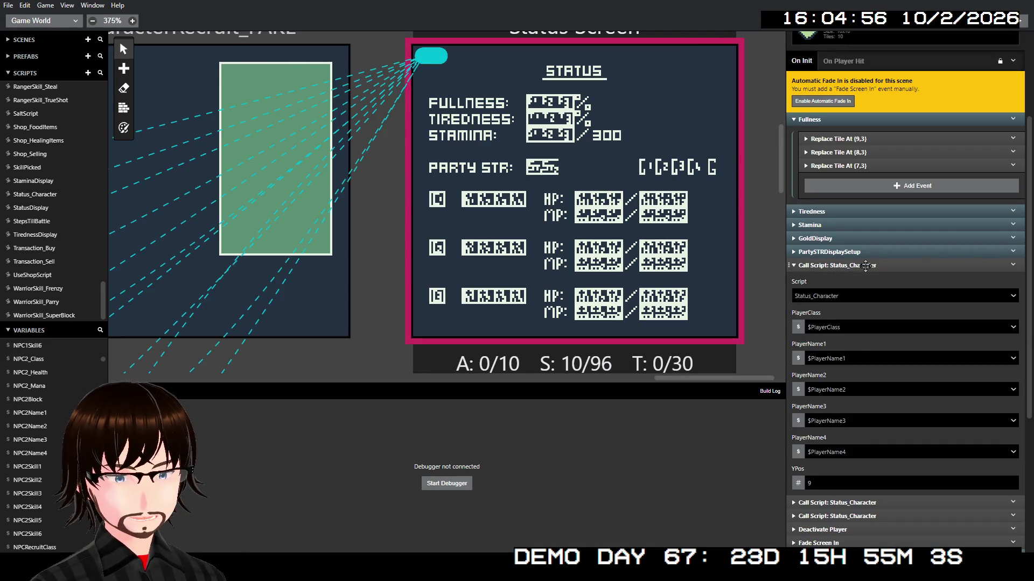
{"action": "left_click", "coordinate": [874, 357]}
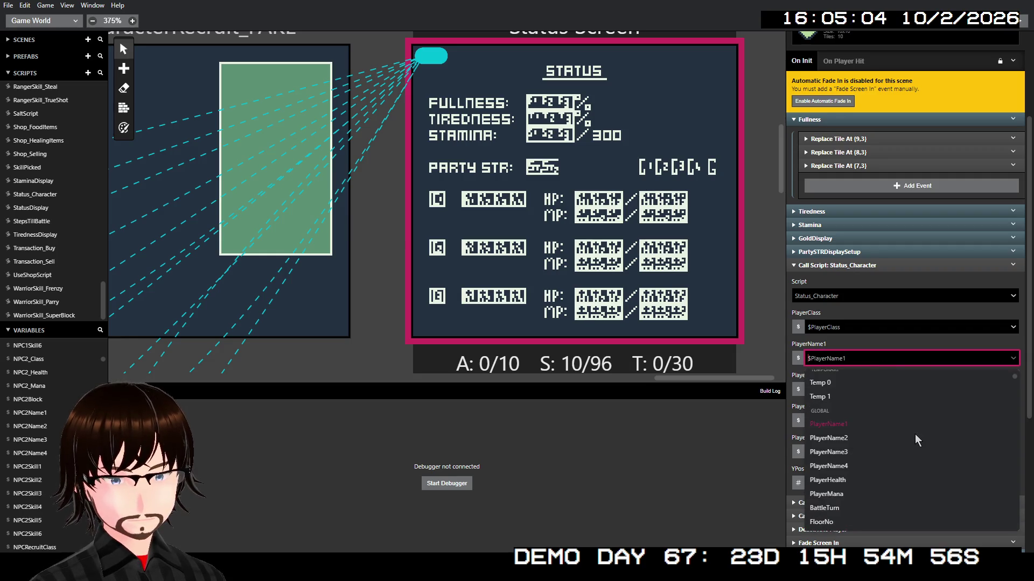
{"action": "left_click", "coordinate": [902, 354]}
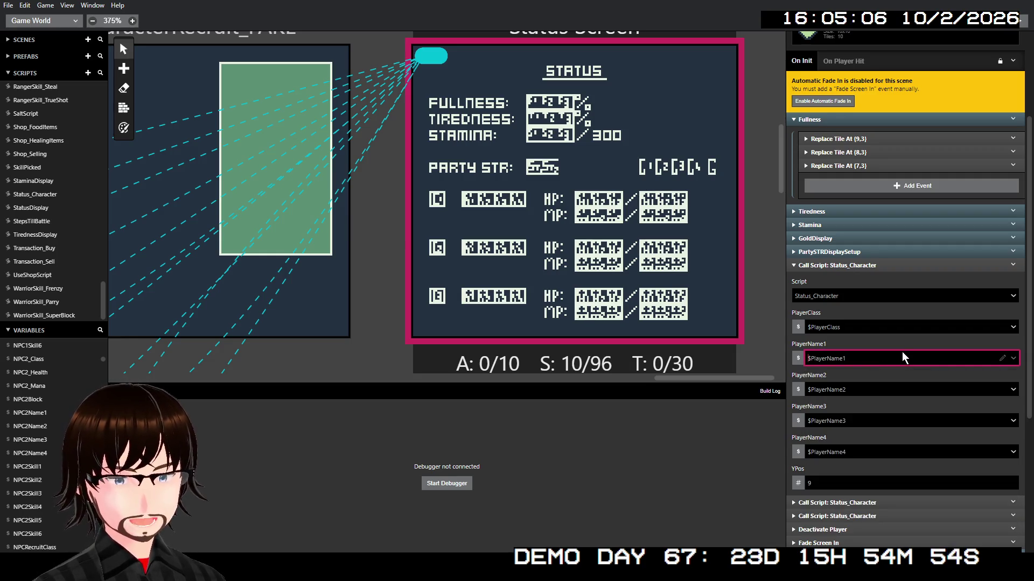
{"action": "scroll", "coordinate": [902, 351], "scroll_direction": "down", "scroll_amount": 1}
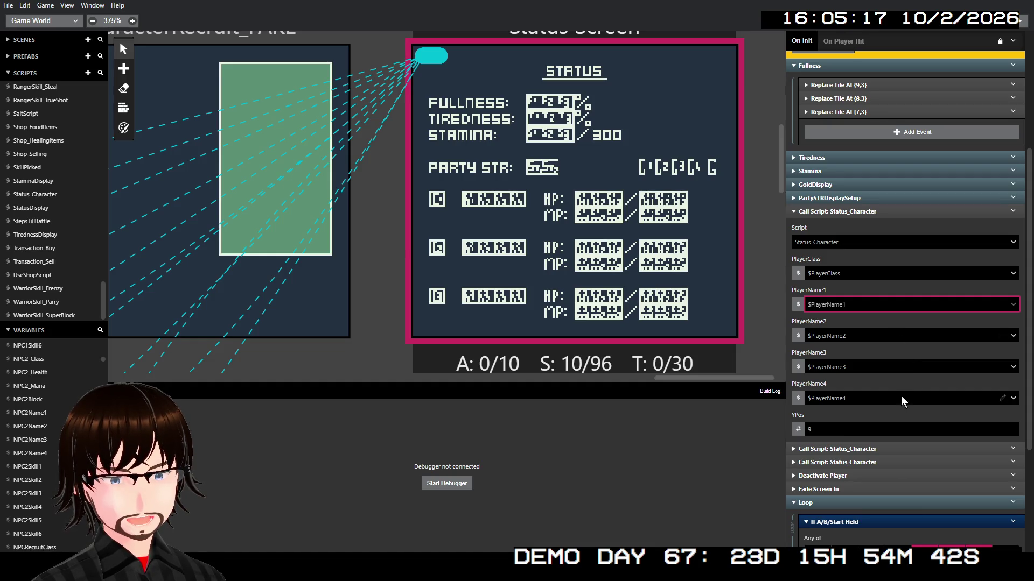
{"action": "left_click", "coordinate": [891, 449]}
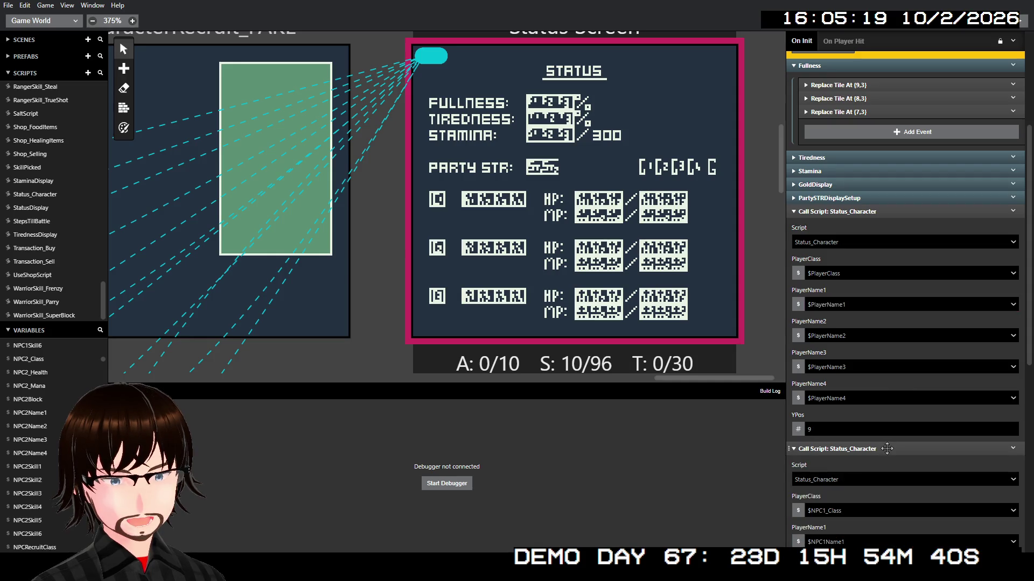
{"action": "scroll", "coordinate": [888, 449], "scroll_direction": "down", "scroll_amount": 3}
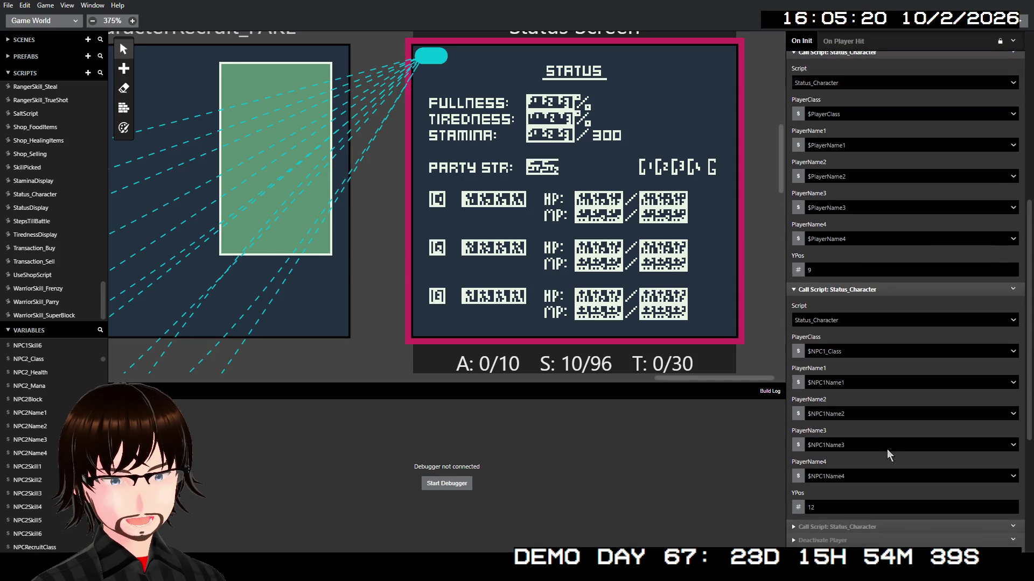
{"action": "left_click", "coordinate": [862, 288]}
{"action": "scroll", "coordinate": [864, 215], "scroll_direction": "up", "scroll_amount": 1}
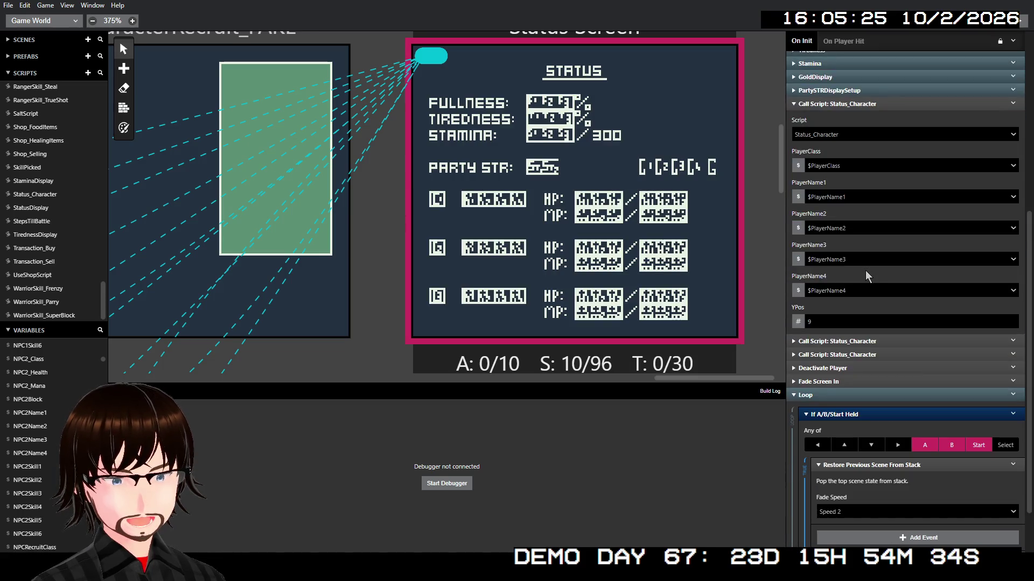
{"action": "left_click", "coordinate": [870, 341]}
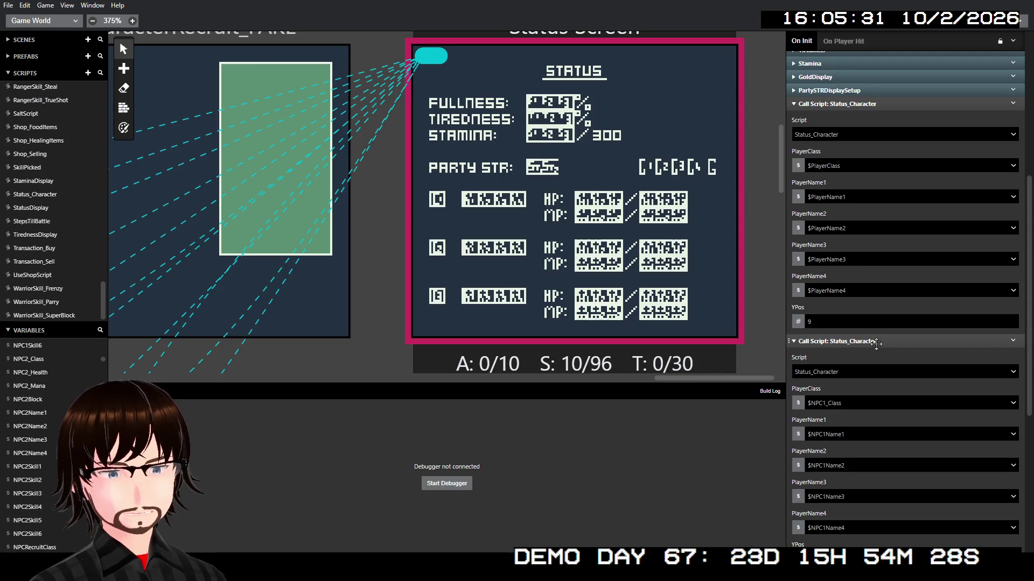
{"action": "left_click", "coordinate": [876, 343]}
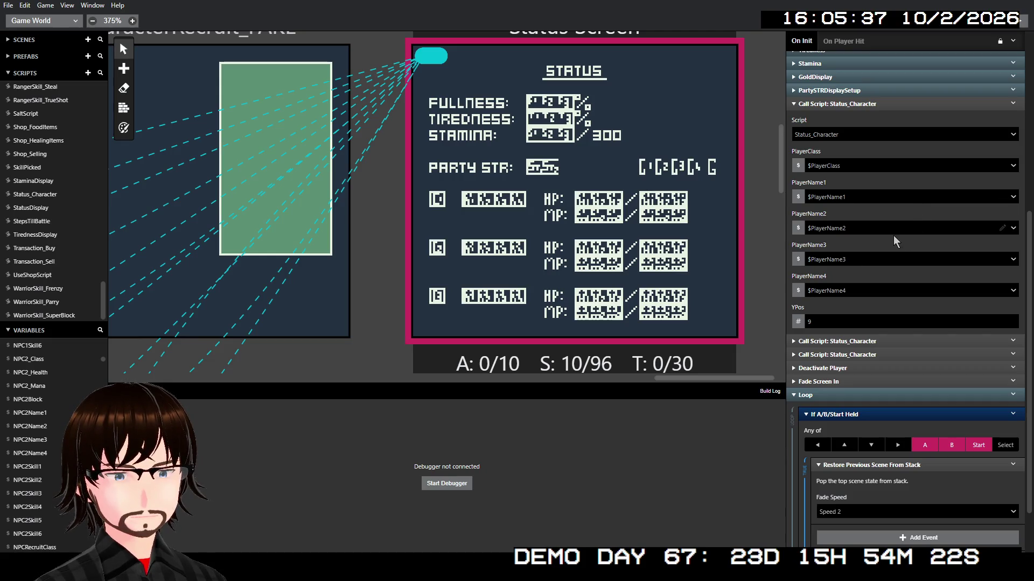
{"action": "scroll", "coordinate": [345, 196], "scroll_direction": "left", "scroll_amount": 3}
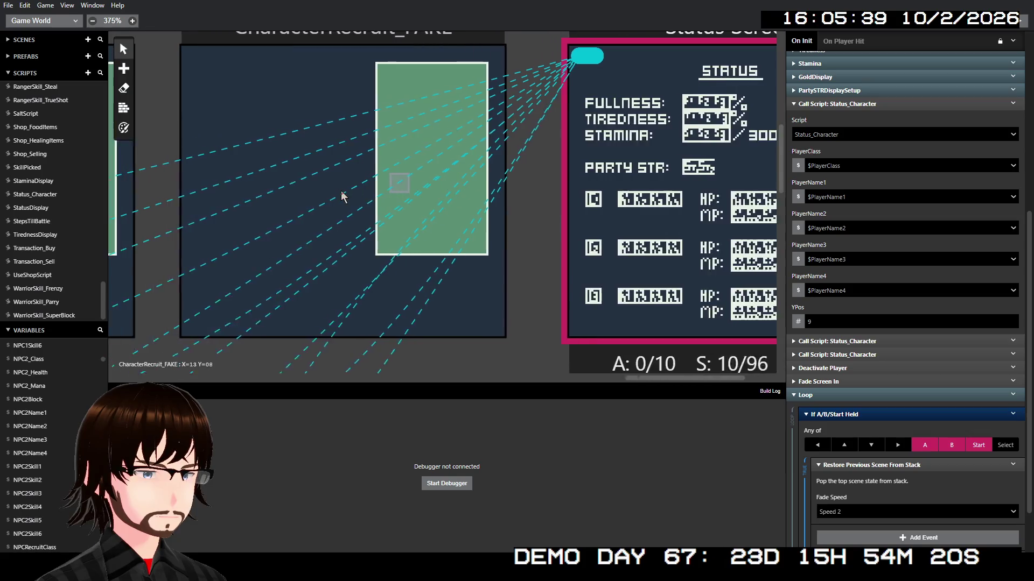
{"action": "scroll", "coordinate": [343, 196], "scroll_direction": "left", "scroll_amount": 10}
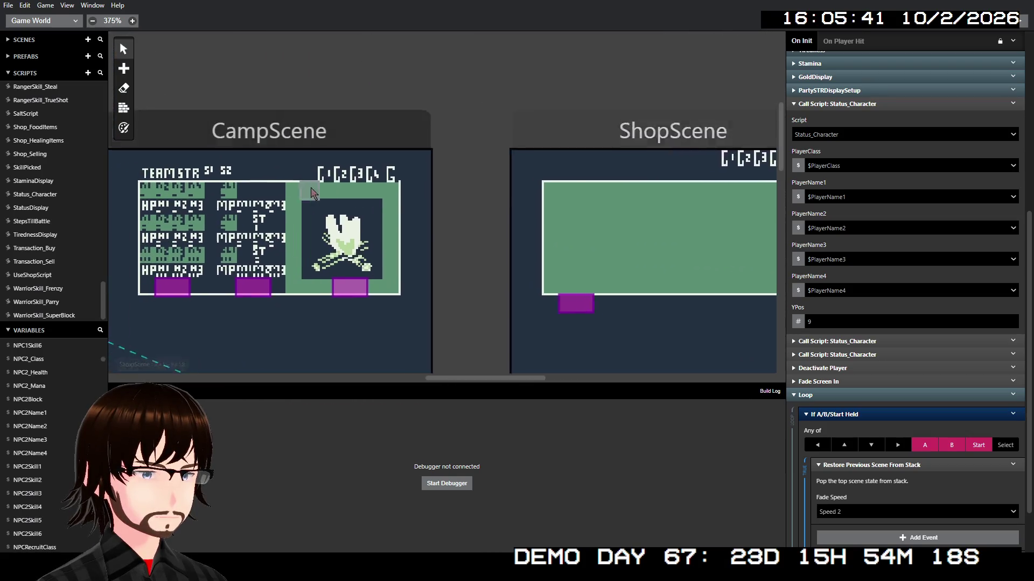
{"action": "scroll", "coordinate": [301, 194], "scroll_direction": "left", "scroll_amount": 10}
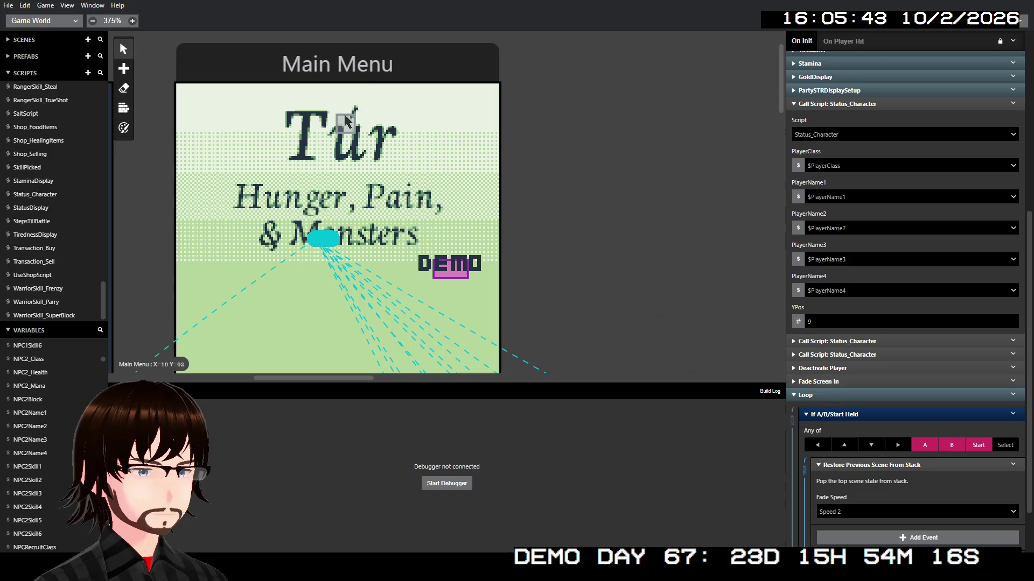
{"action": "left_click", "coordinate": [342, 123]}
{"action": "scroll", "coordinate": [894, 351], "scroll_direction": "down", "scroll_amount": 5}
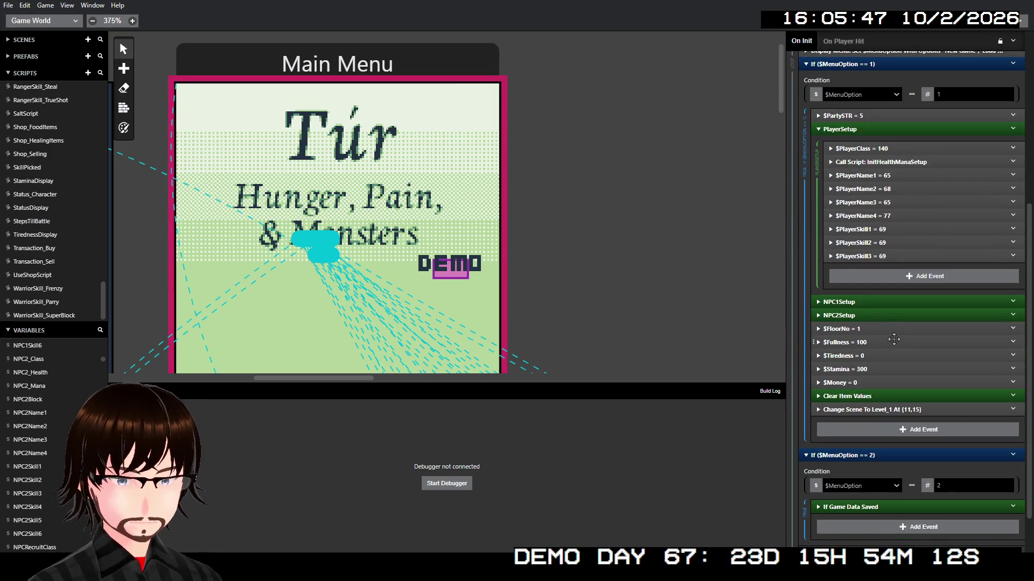
{"action": "left_click", "coordinate": [893, 340]}
{"action": "left_click", "coordinate": [891, 343]}
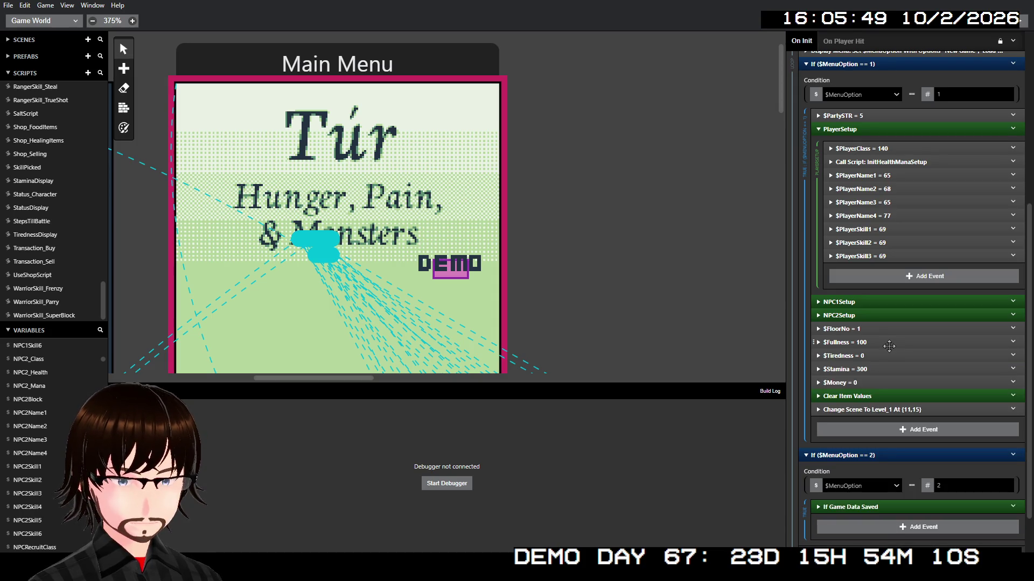
{"action": "left_click", "coordinate": [886, 351]}
{"action": "left_click", "coordinate": [885, 352]}
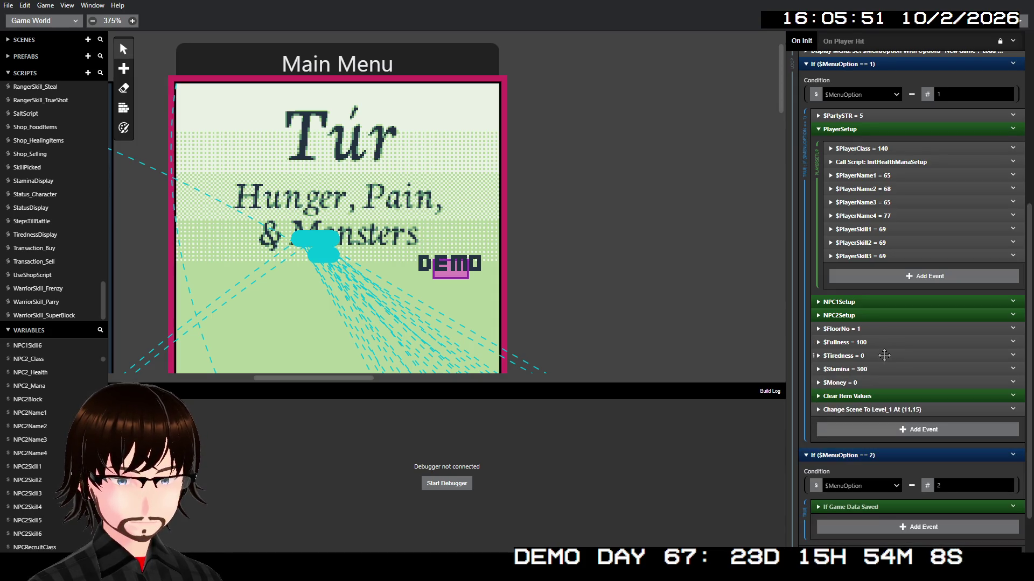
{"action": "scroll", "coordinate": [620, 292], "scroll_direction": "right", "scroll_amount": 5}
{"action": "scroll", "coordinate": [625, 301], "scroll_direction": "right", "scroll_amount": 10}
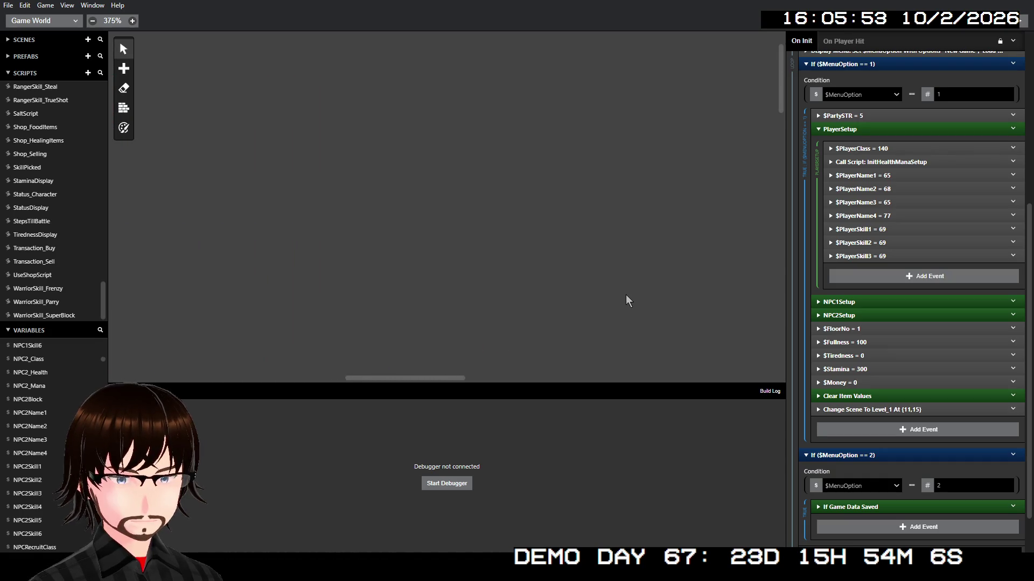
{"action": "scroll", "coordinate": [631, 296], "scroll_direction": "right", "scroll_amount": 8}
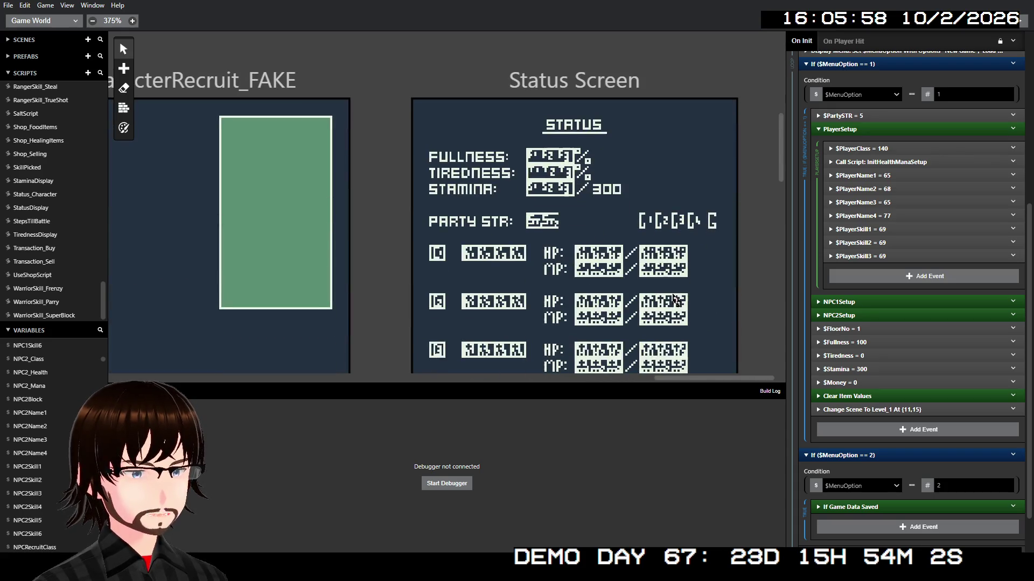
{"action": "left_click", "coordinate": [558, 86]}
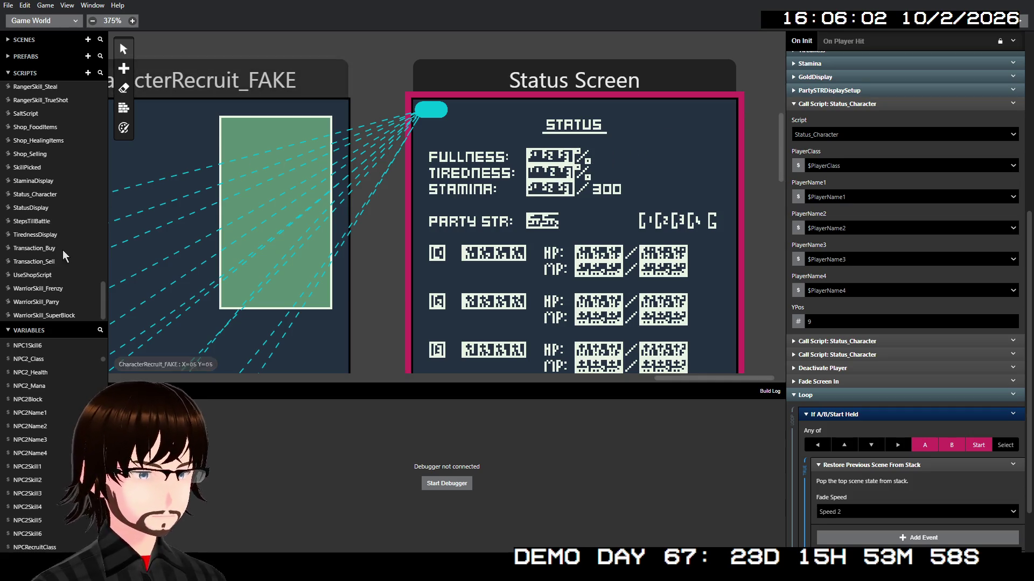
- Reopen Status_Character, check its Name tile events, then build and run the game
{"action": "left_click", "coordinate": [46, 197]}
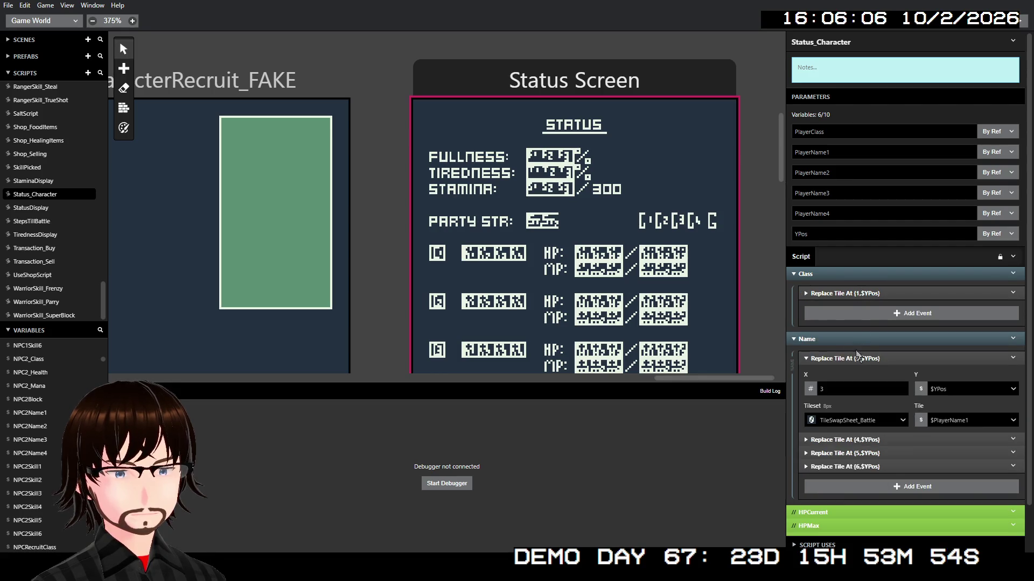
{"action": "scroll", "coordinate": [857, 356], "scroll_direction": "down", "scroll_amount": 1}
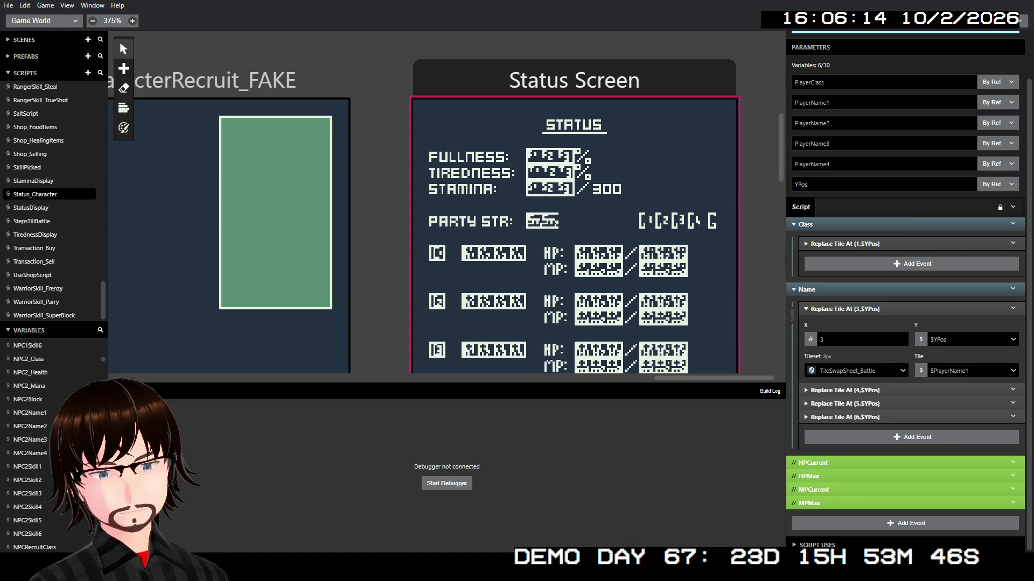
{"action": "left_click", "coordinate": [1019, 20]}
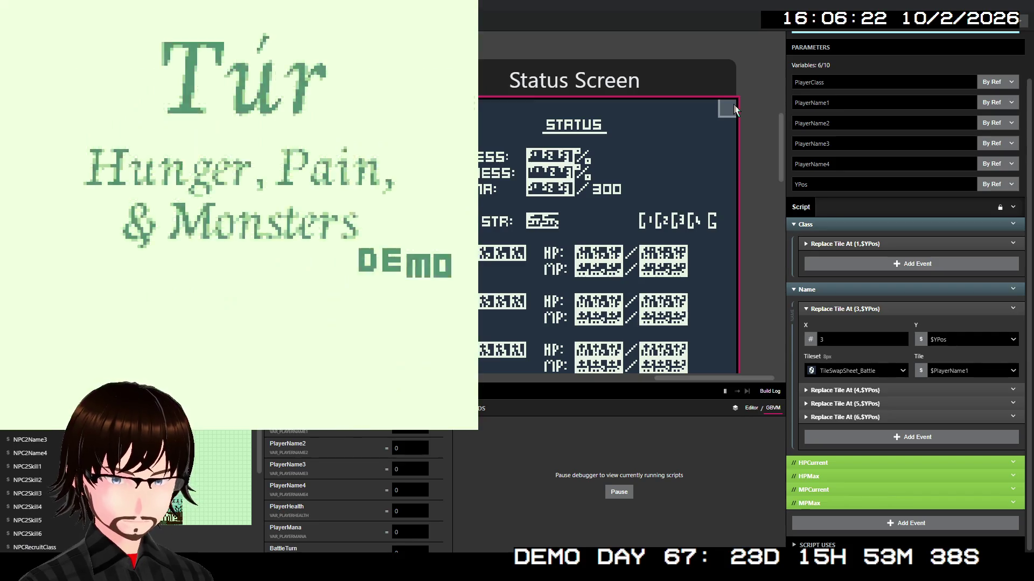
- Start a new game and reach the status screen showing ODAM, AI and ZED
{"action": "key", "text": "z"}
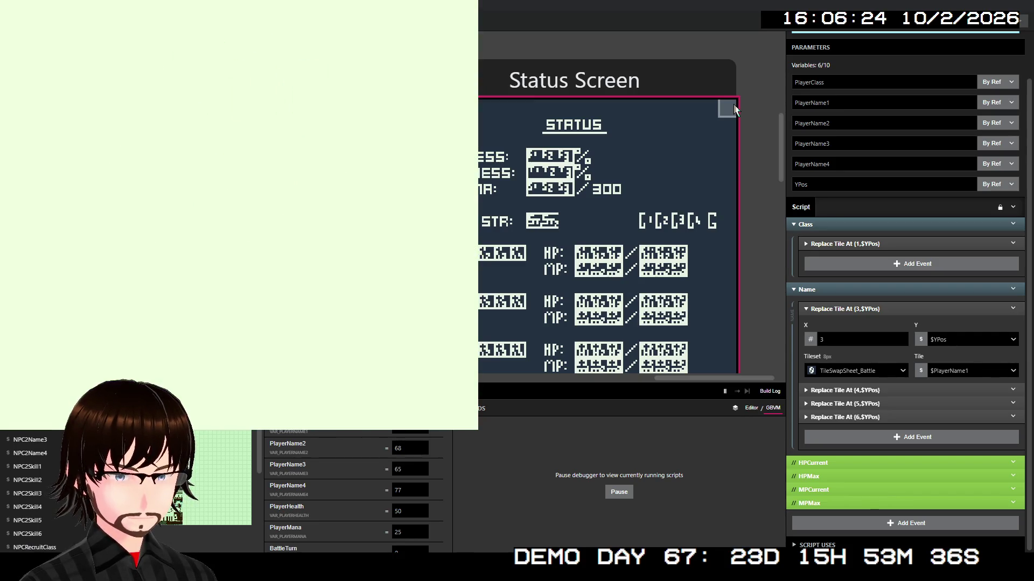
{"action": "key", "text": "Return"}
{"action": "key", "text": "Up"}
{"action": "key", "text": "z"}
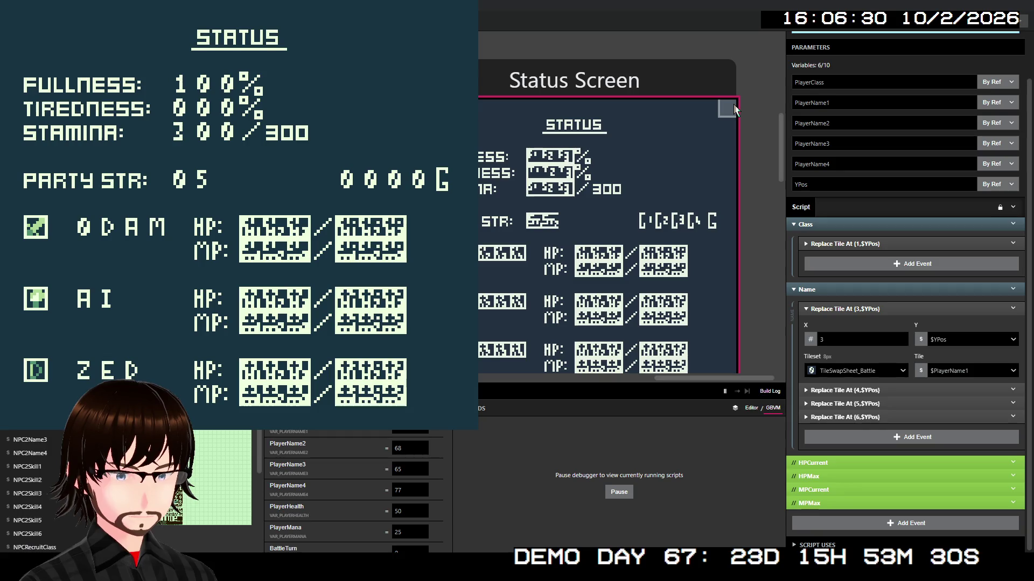
{"action": "scroll", "coordinate": [361, 426], "scroll_direction": "down", "scroll_amount": 3}
{"action": "scroll", "coordinate": [359, 434], "scroll_direction": "up", "scroll_amount": 3}
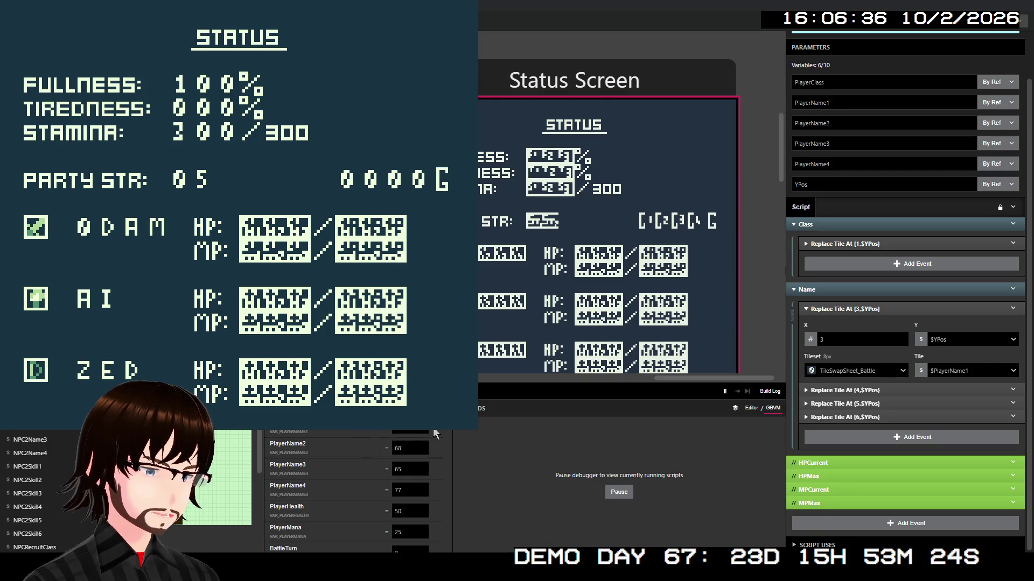
{"action": "scroll", "coordinate": [425, 437], "scroll_direction": "down", "scroll_amount": 5}
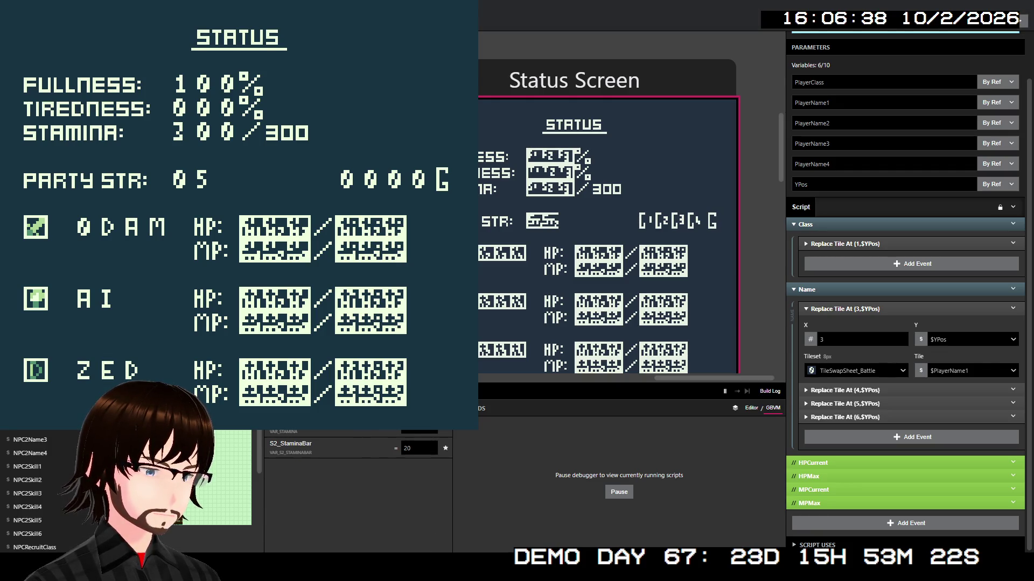
{"action": "scroll", "coordinate": [437, 430], "scroll_direction": "up", "scroll_amount": 10}
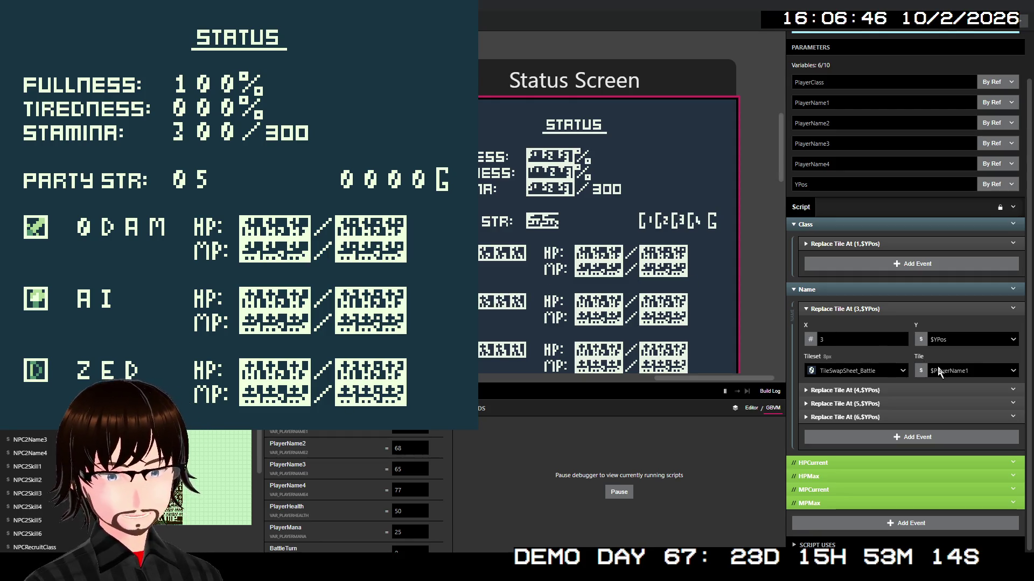
- Inspect the name tile's variable choices and the second name event, then close the game
{"action": "left_click", "coordinate": [950, 371]}
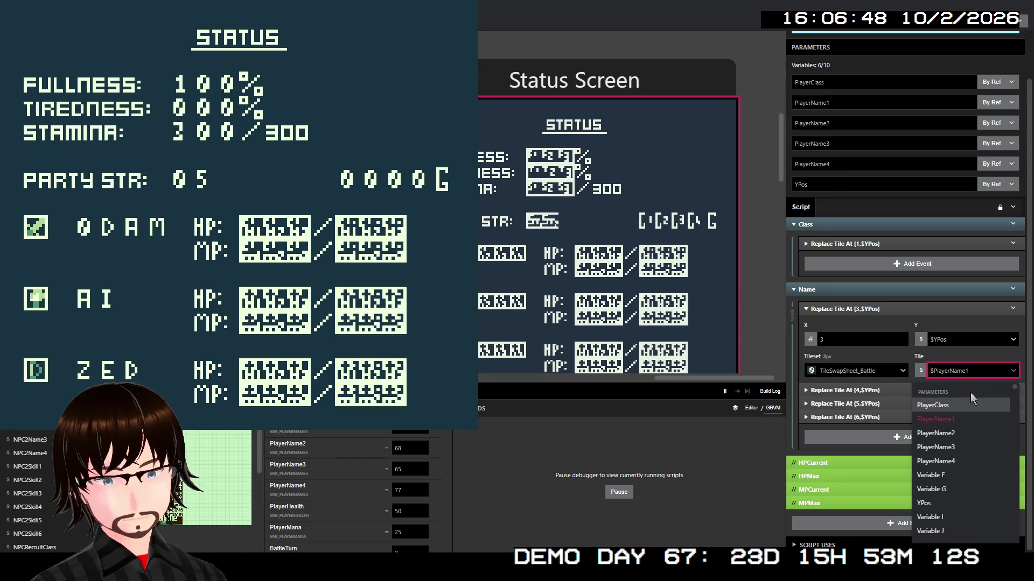
{"action": "left_click", "coordinate": [954, 415]}
{"action": "left_click", "coordinate": [958, 378]}
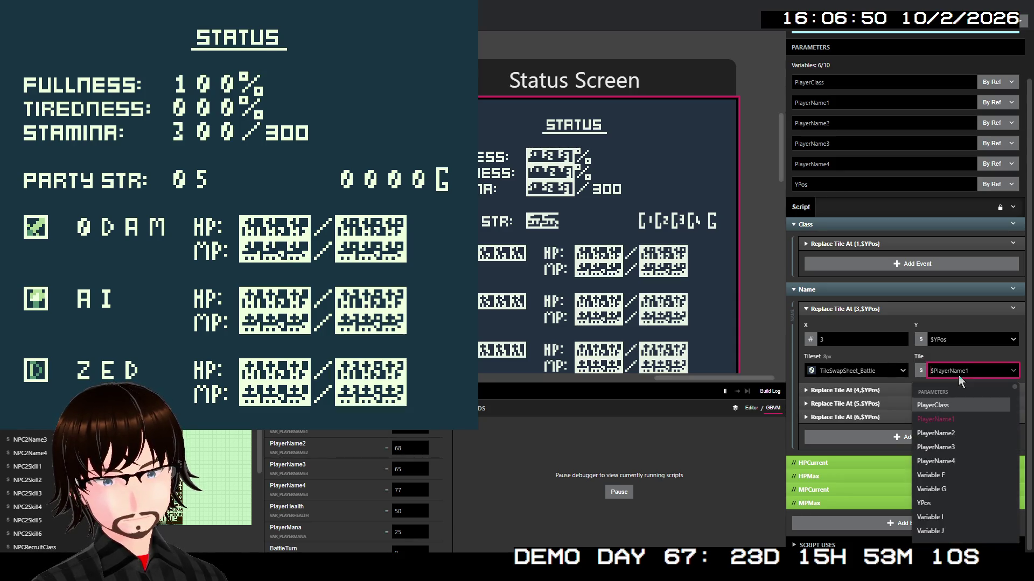
{"action": "left_click", "coordinate": [958, 375]}
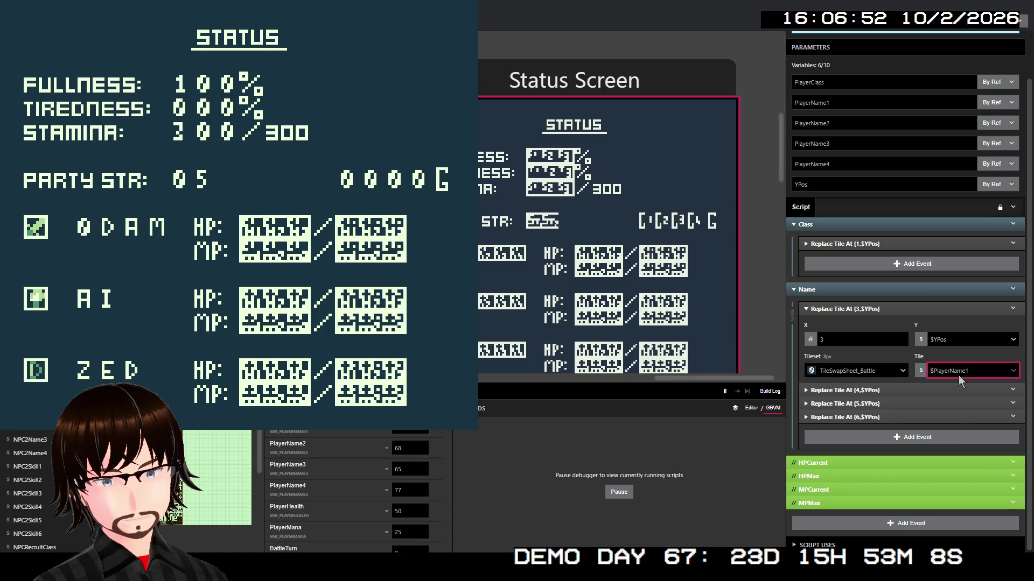
{"action": "left_click", "coordinate": [877, 389]}
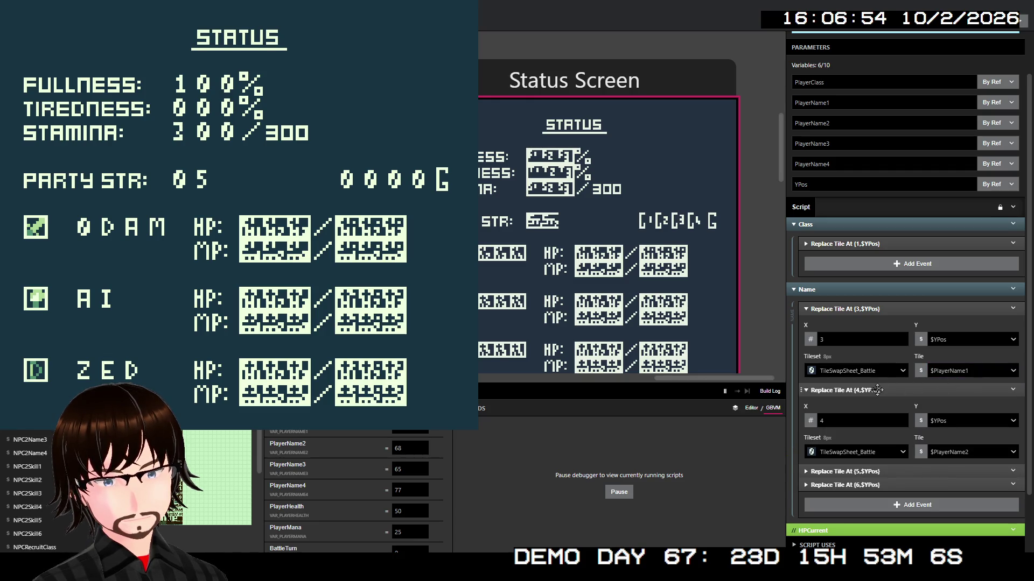
{"action": "left_click", "coordinate": [877, 389]}
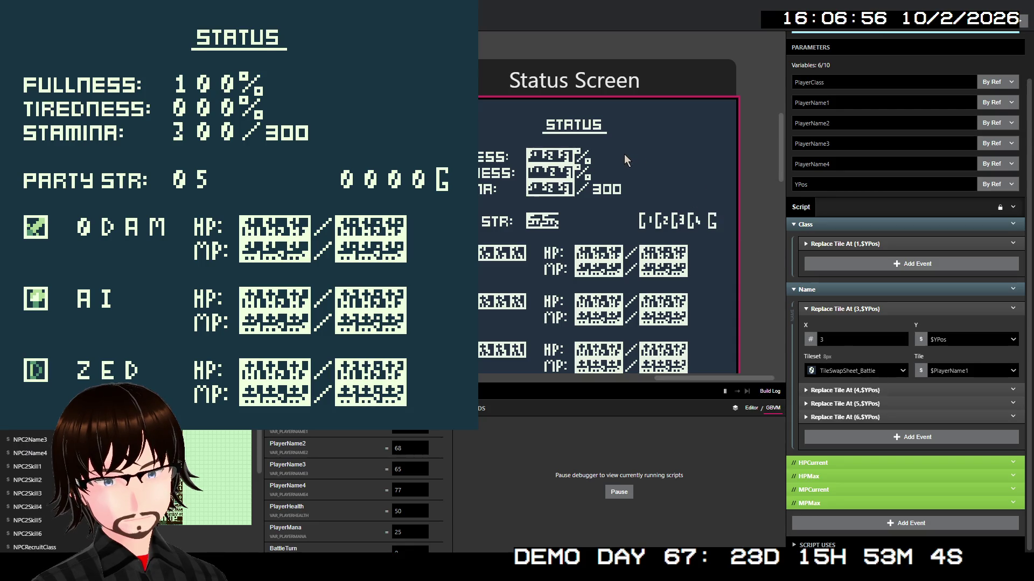
{"action": "key", "text": "alt+F4"}
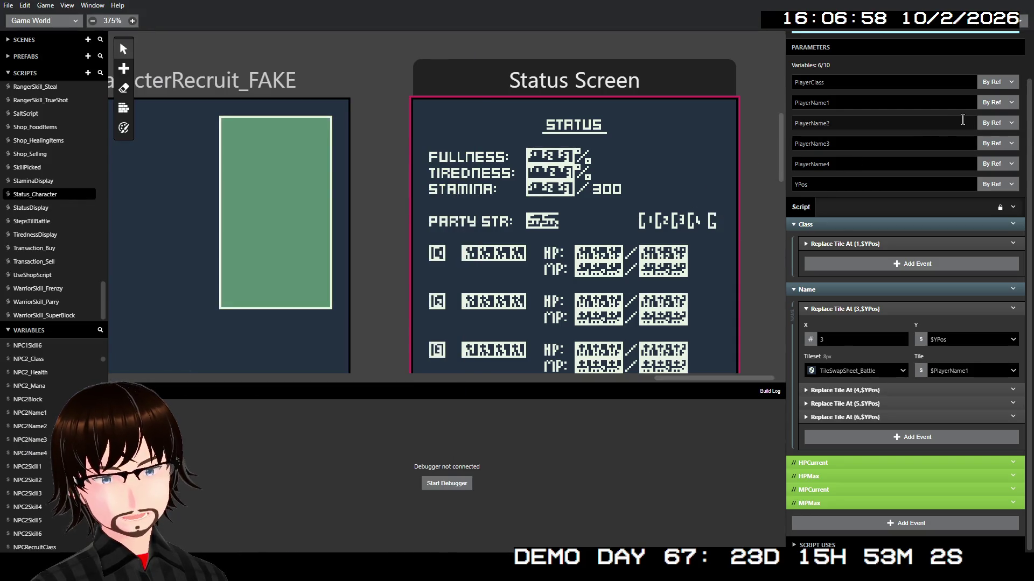
- Switch PlayerName1–4, YPos and PlayerClass parameters from By Ref to By Val
{"action": "left_click", "coordinate": [993, 106]}
{"action": "left_click", "coordinate": [999, 124]}
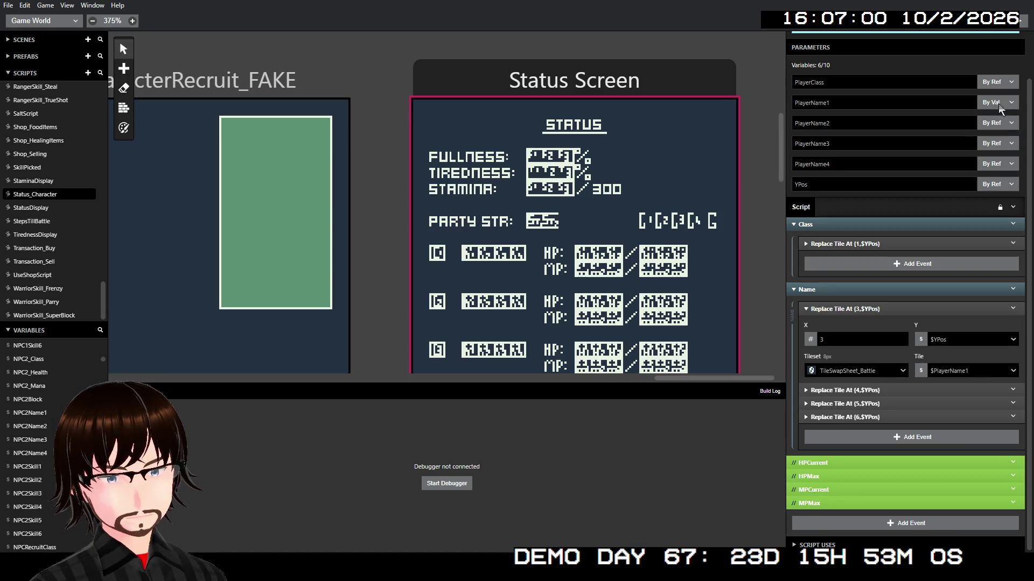
{"action": "left_click", "coordinate": [1002, 124]}
{"action": "left_click", "coordinate": [1001, 145]}
{"action": "left_click", "coordinate": [999, 149]}
{"action": "left_click", "coordinate": [997, 166]}
{"action": "left_click", "coordinate": [999, 185]}
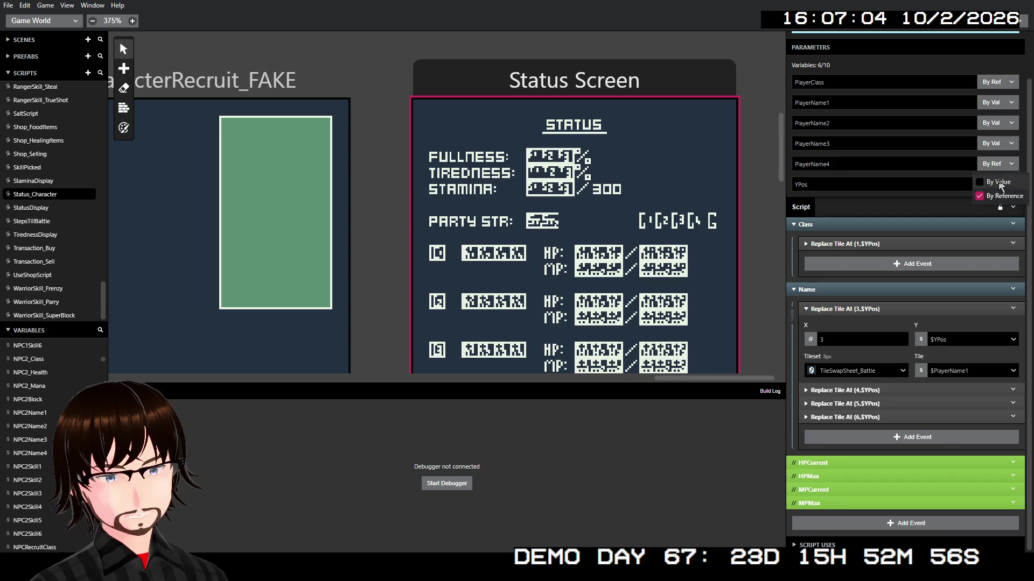
{"action": "left_click", "coordinate": [1000, 188]}
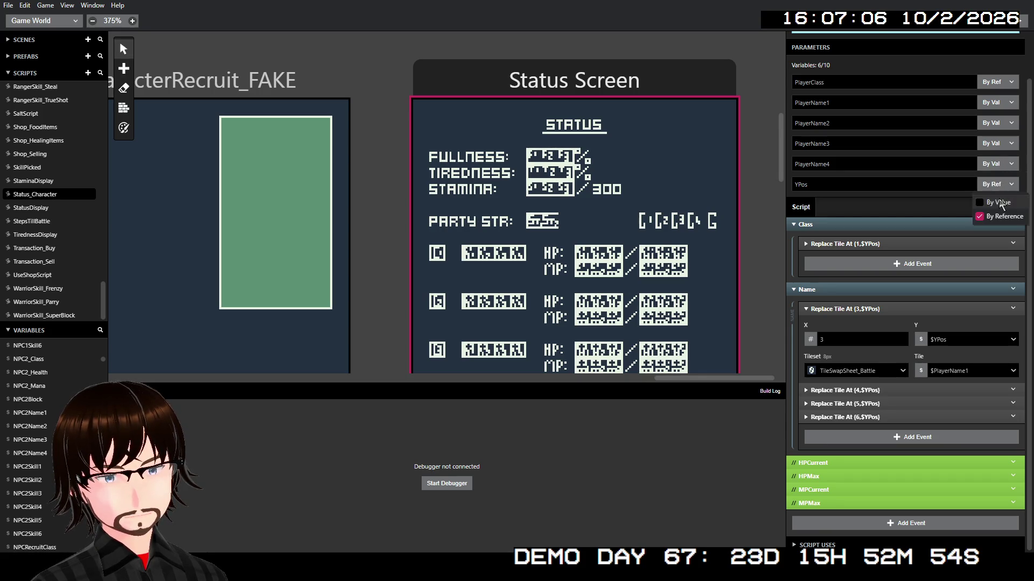
{"action": "left_click", "coordinate": [999, 206]}
{"action": "left_click", "coordinate": [1004, 81]}
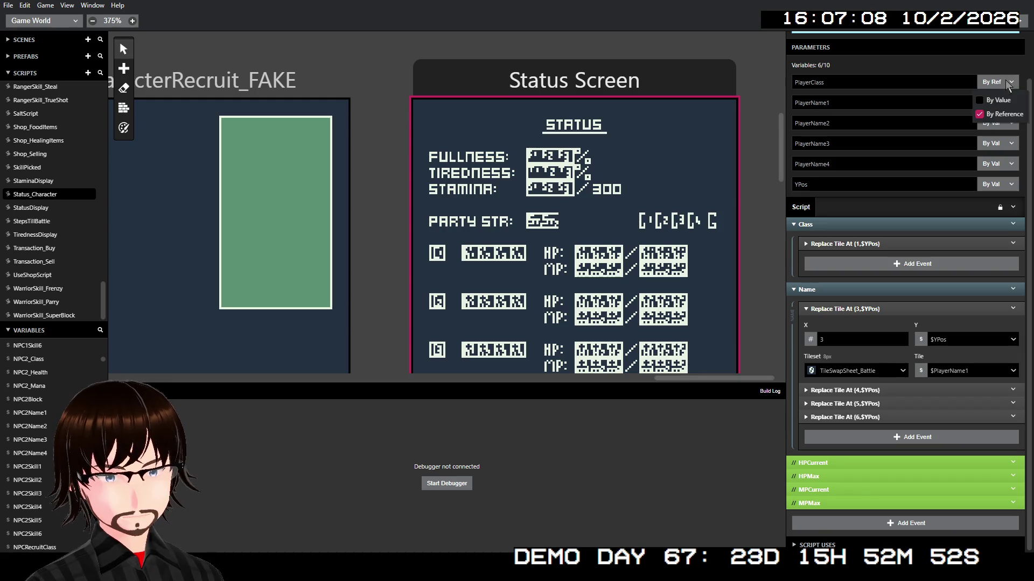
{"action": "left_click", "coordinate": [1004, 100]}
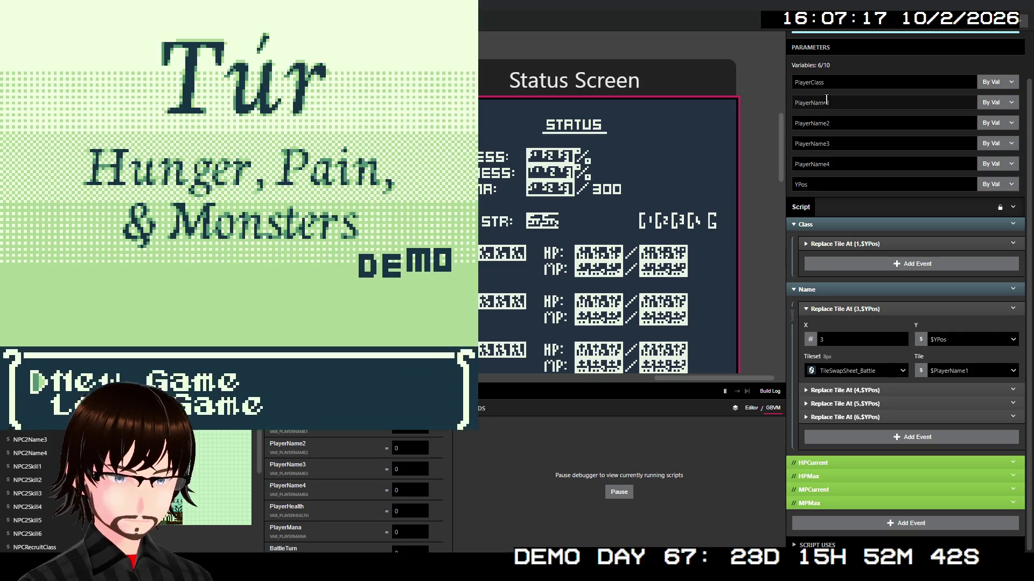
- Start a new game and view Status with ODAM, AI, ZED but garbled HP/MP, then close
{"action": "key", "text": "Return"}
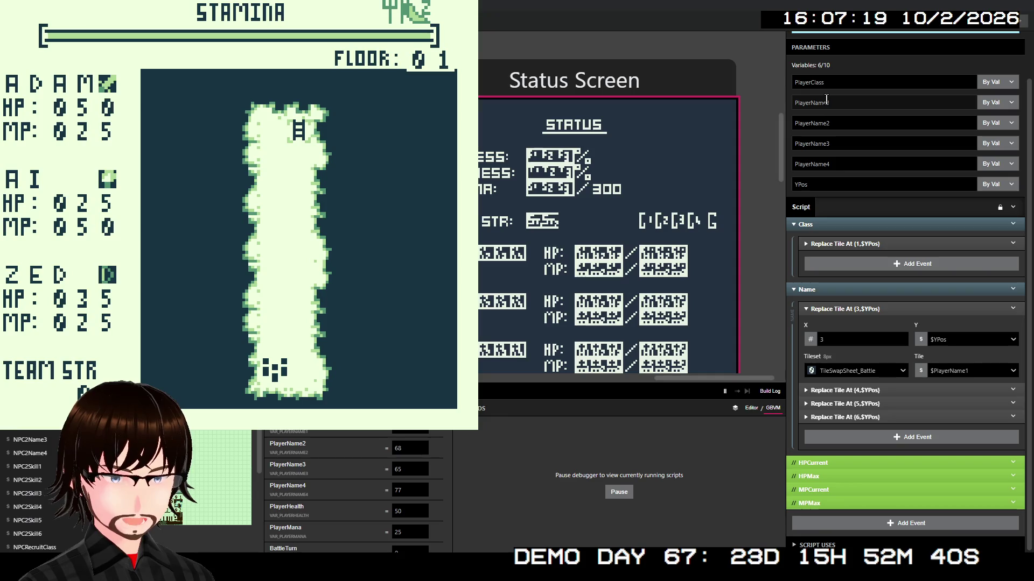
{"action": "key", "text": "Down"}
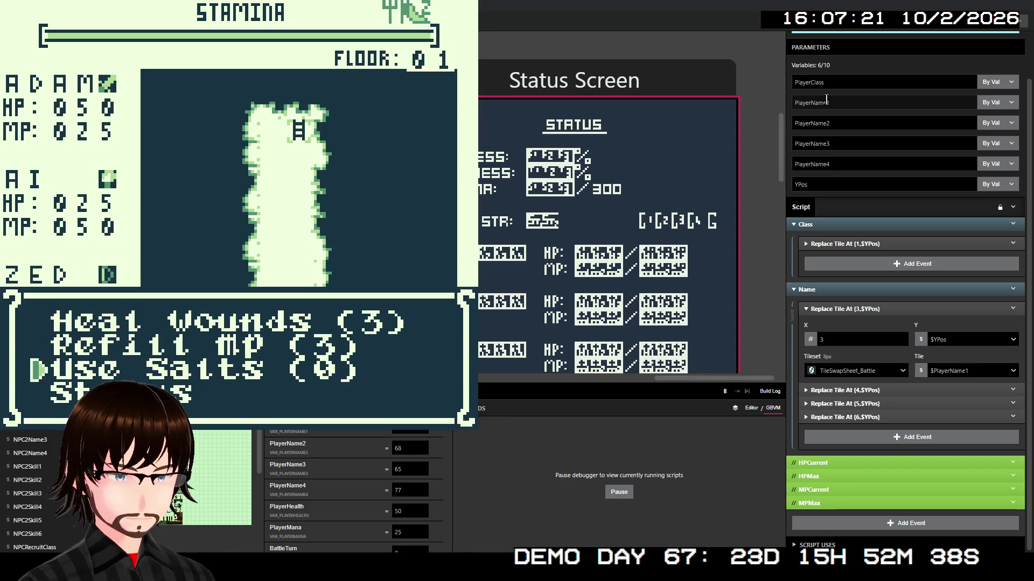
{"action": "key", "text": "z"}
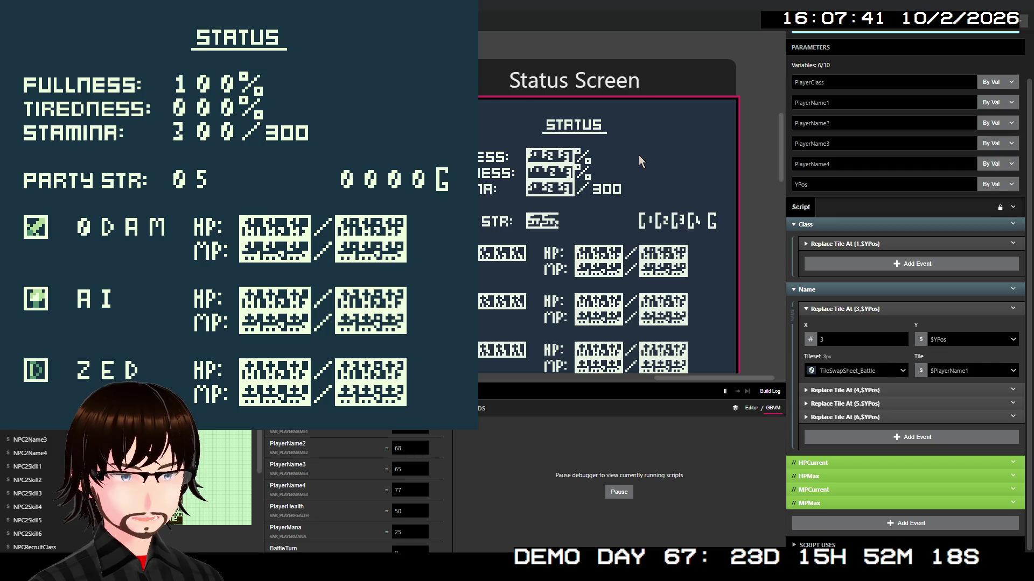
{"action": "key", "text": "alt+F4"}
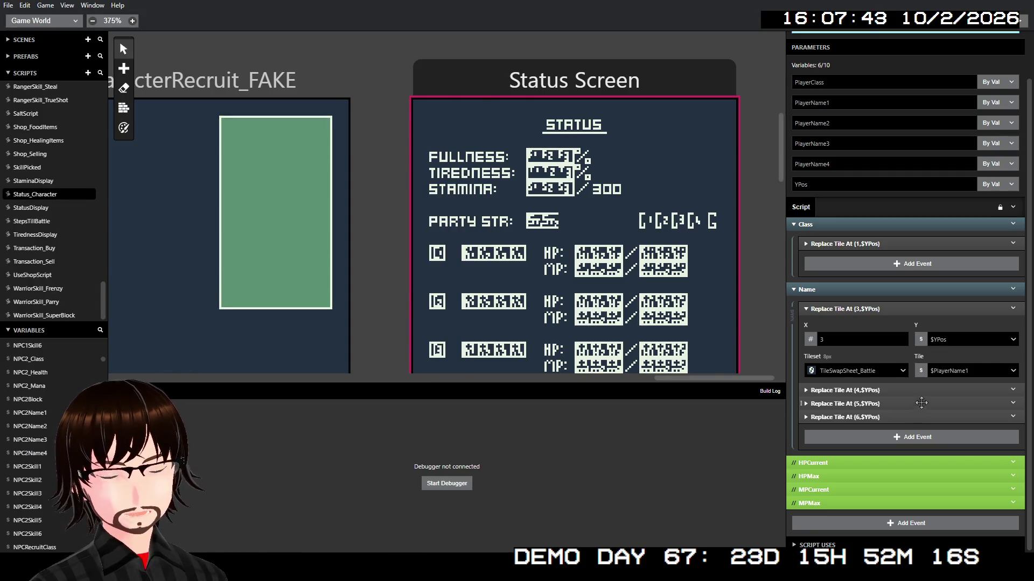
- Re-enable the HPCurrent tile-replacement group and rebuild the game with Ctrl+B
{"action": "left_click", "coordinate": [1014, 464]}
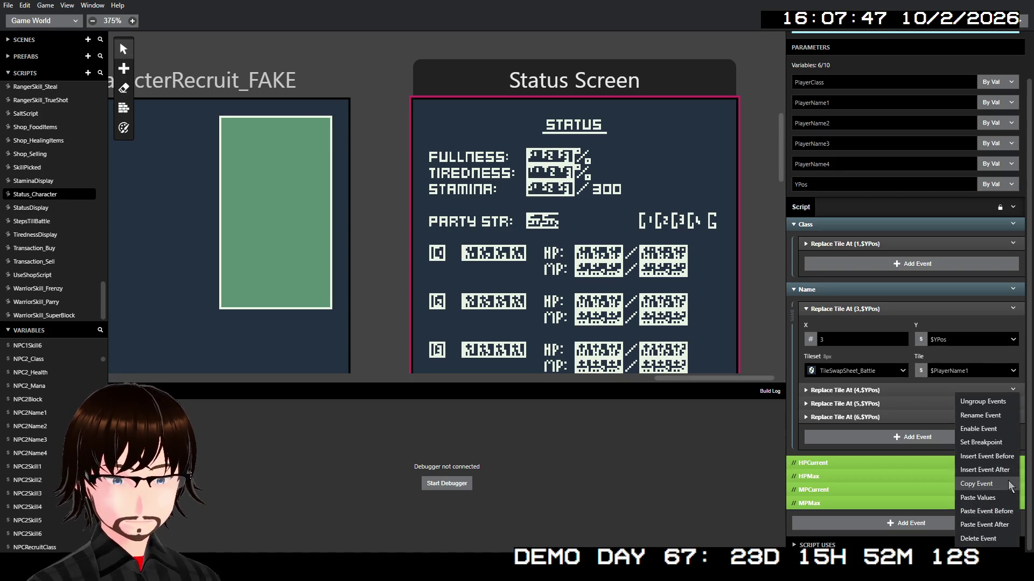
{"action": "left_click", "coordinate": [1000, 429]}
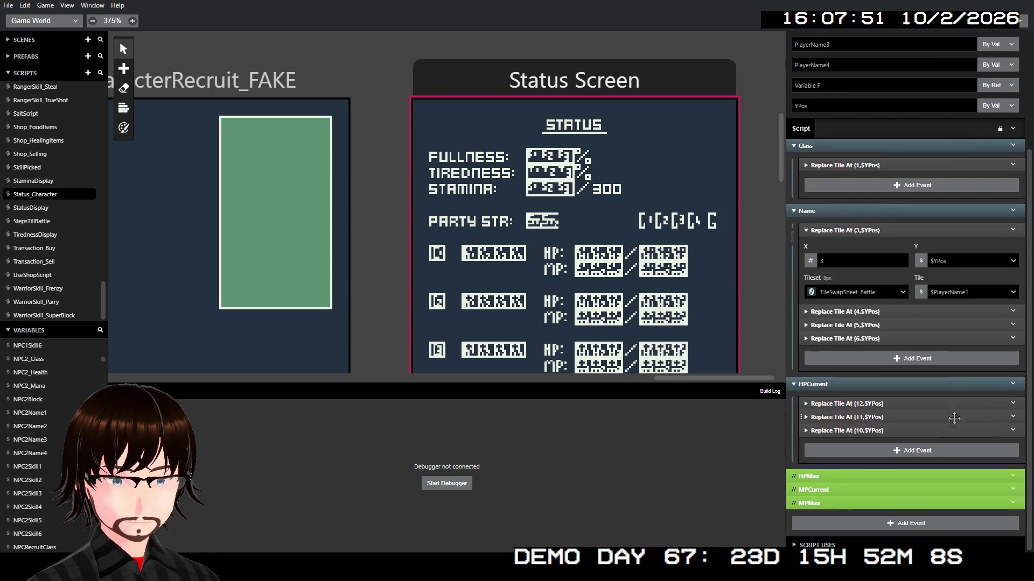
{"action": "key", "text": "ctrl+b"}
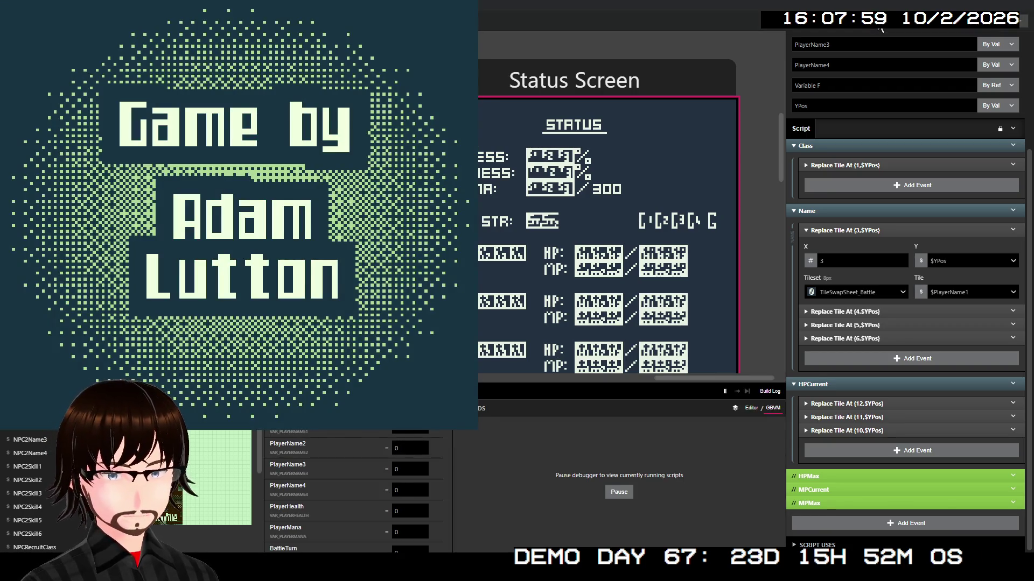
- Start a new game, view Status to see current HP 004, 013 and 020, then close the game
{"action": "key", "text": "Return"}
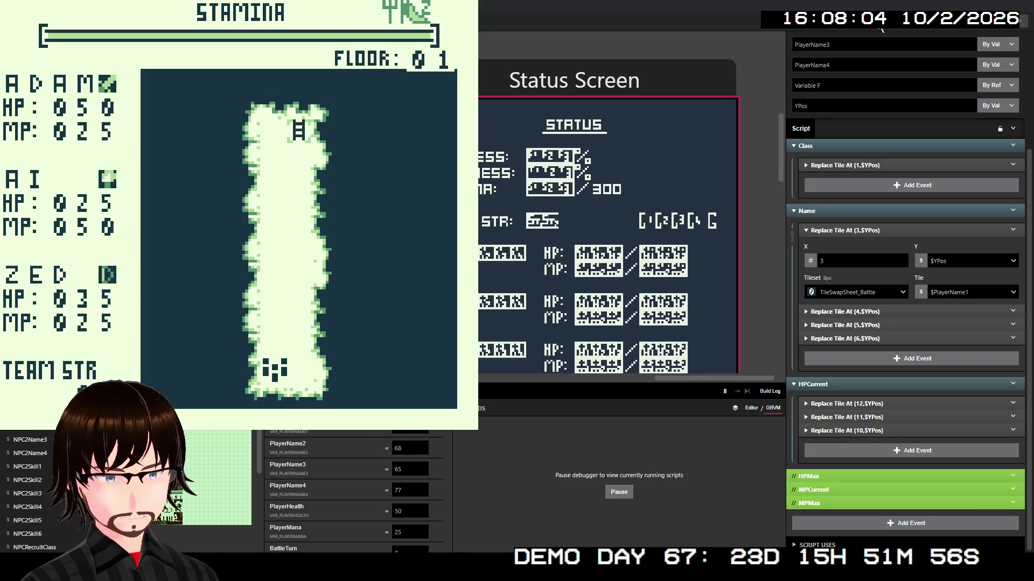
{"action": "key", "text": "Return"}
{"action": "key", "text": "Down"}
{"action": "key", "text": "Down"}
{"action": "key", "text": "z"}
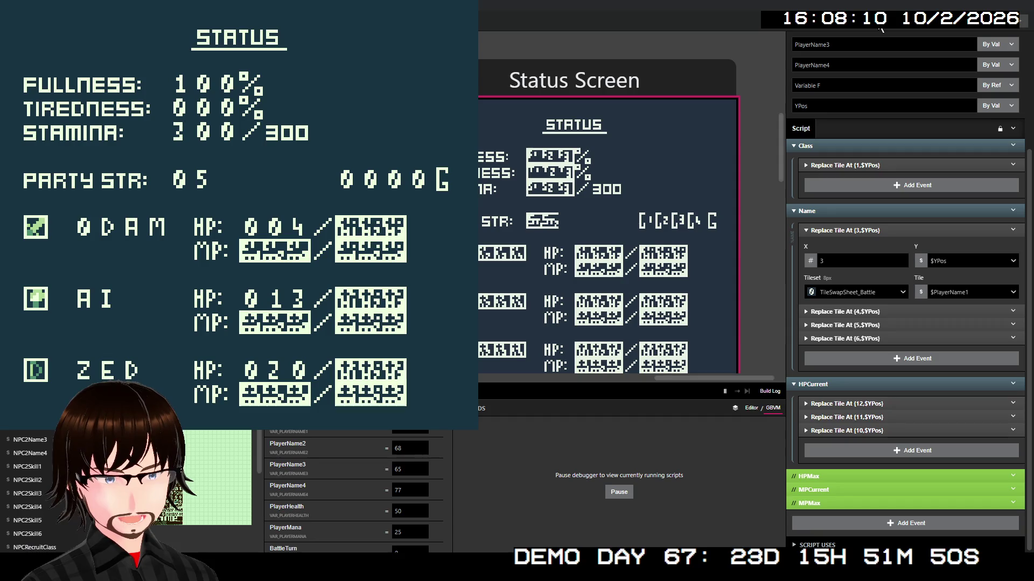
{"action": "key", "text": "alt+F4"}
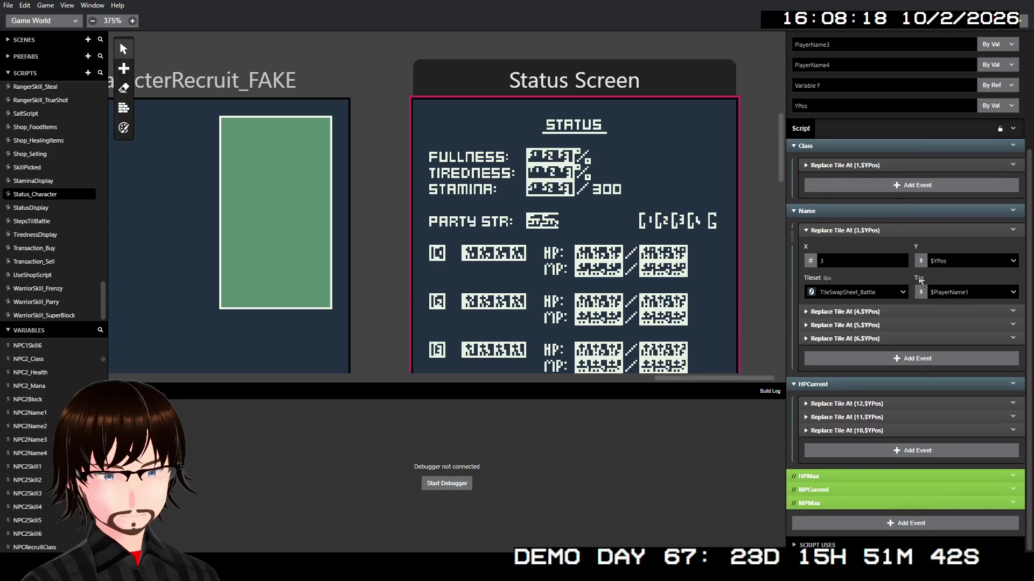
- Rename parameter Variable F to PlayerHealth, pass it By Val, and select the Status Screen scene
{"action": "left_click", "coordinate": [875, 403]}
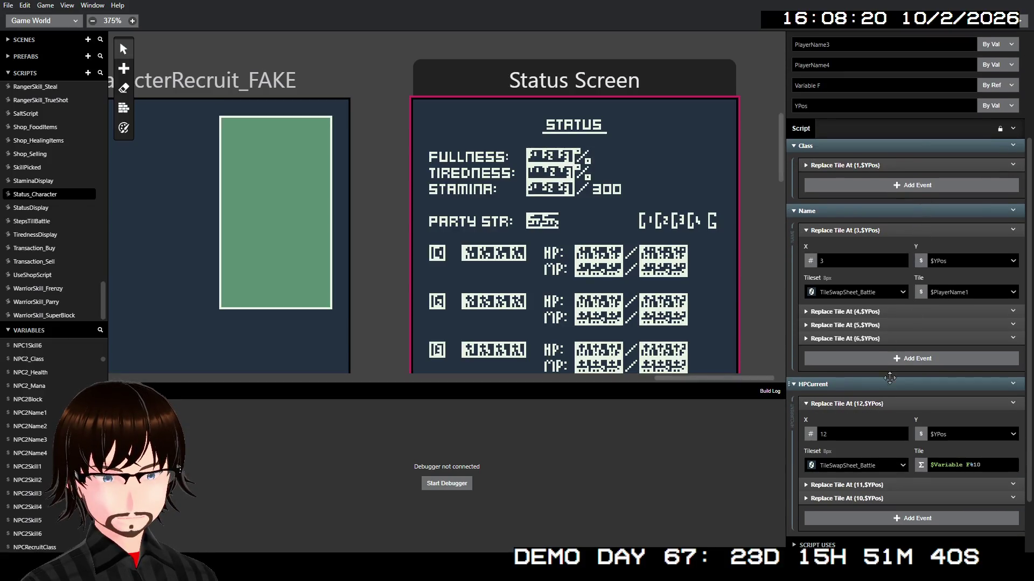
{"action": "scroll", "coordinate": [877, 206], "scroll_direction": "up", "scroll_amount": 1}
{"action": "double_click", "coordinate": [850, 141]}
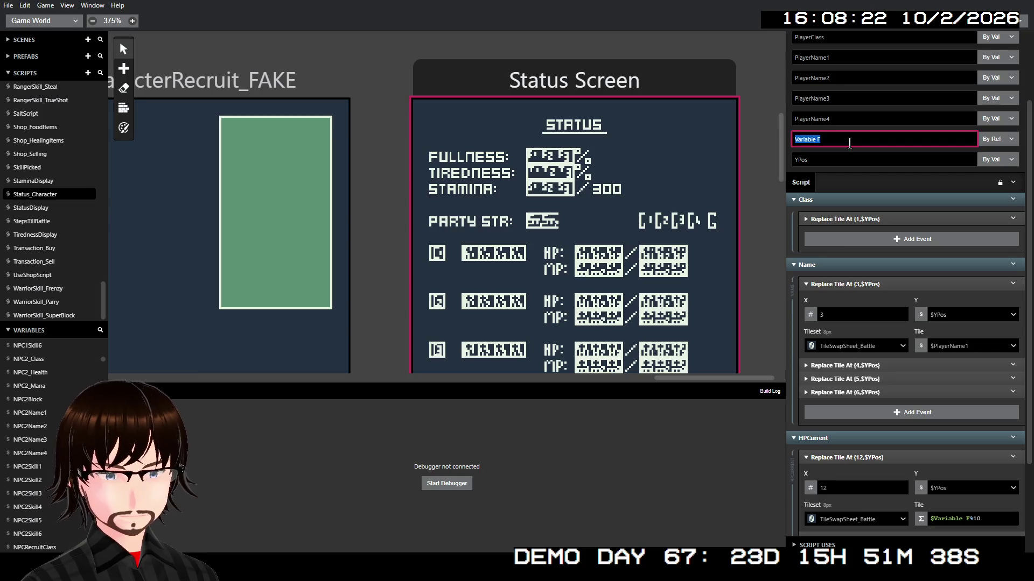
{"action": "type", "text": "Player"}
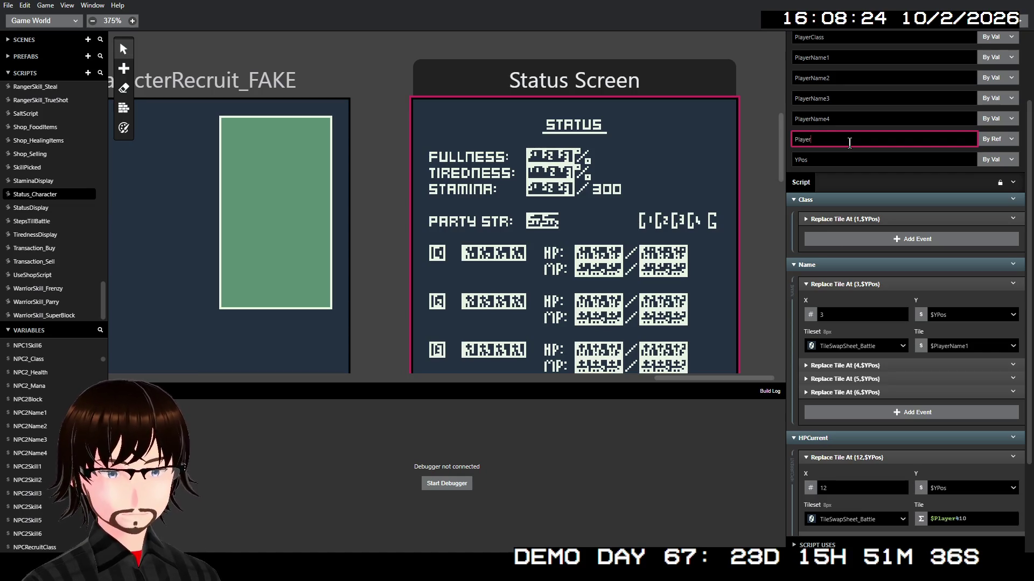
{"action": "type", "text": "Health"}
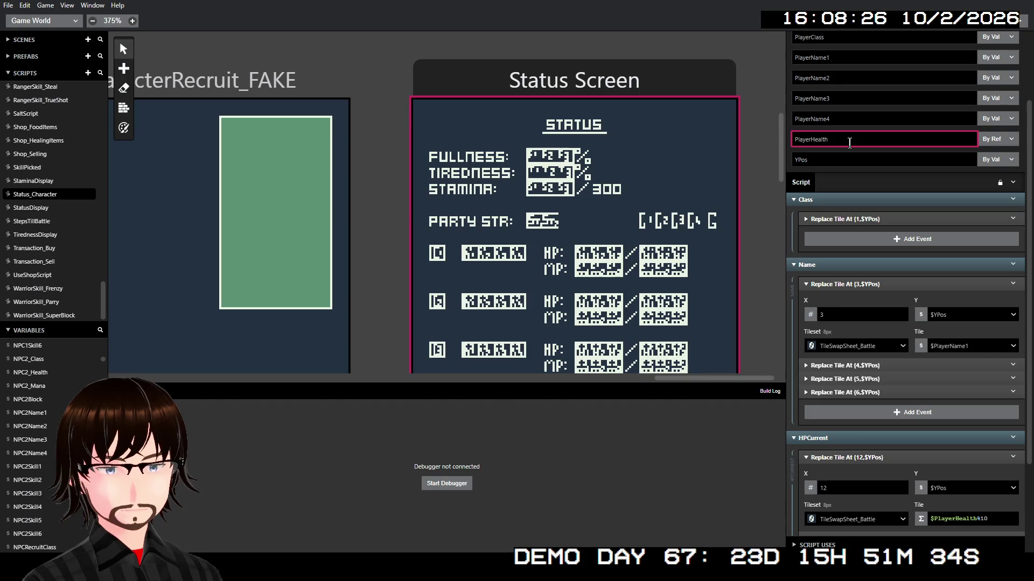
{"action": "key", "text": "Return"}
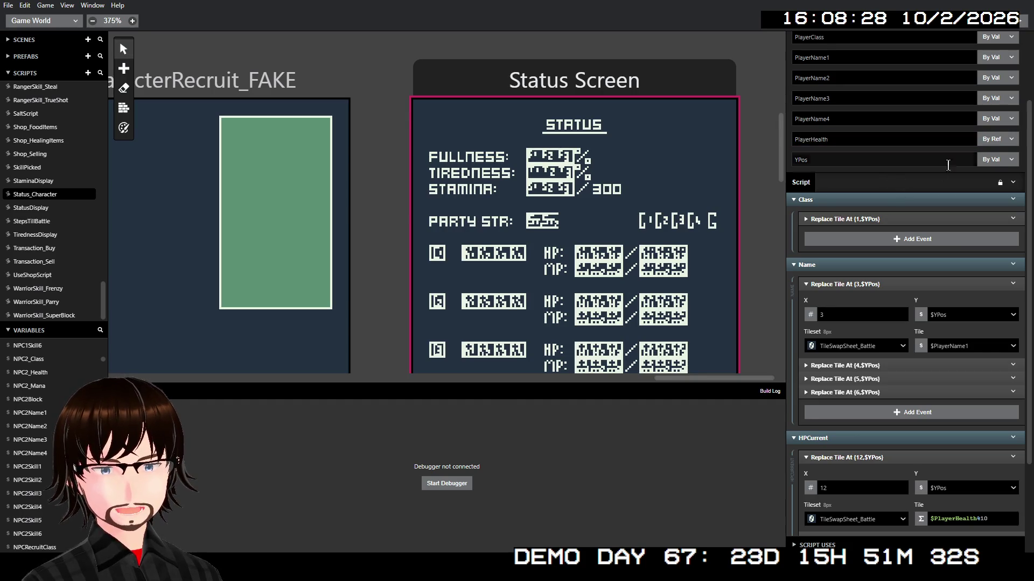
{"action": "left_click", "coordinate": [1000, 143]}
{"action": "left_click", "coordinate": [998, 157]}
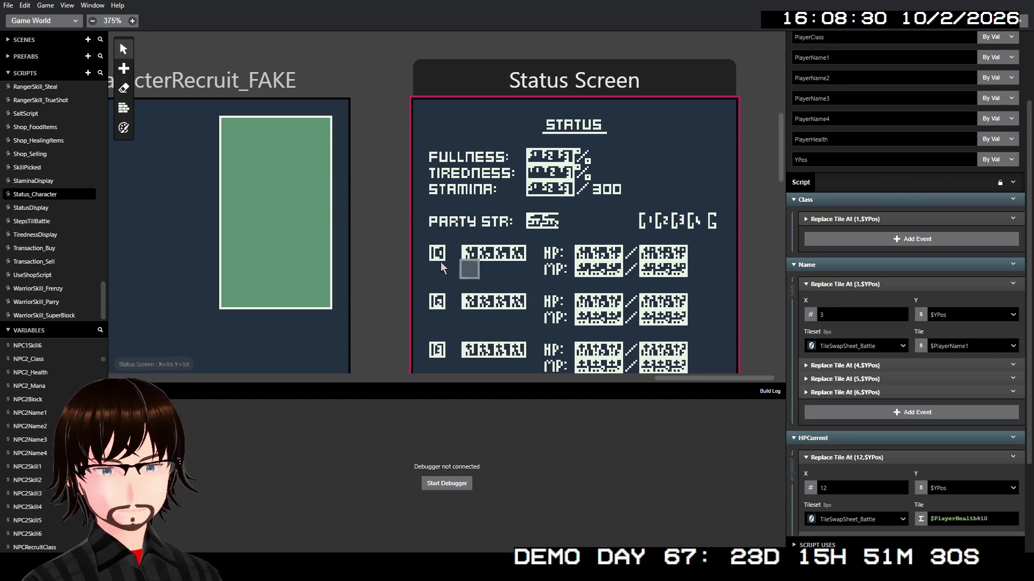
{"action": "left_click", "coordinate": [628, 89]}
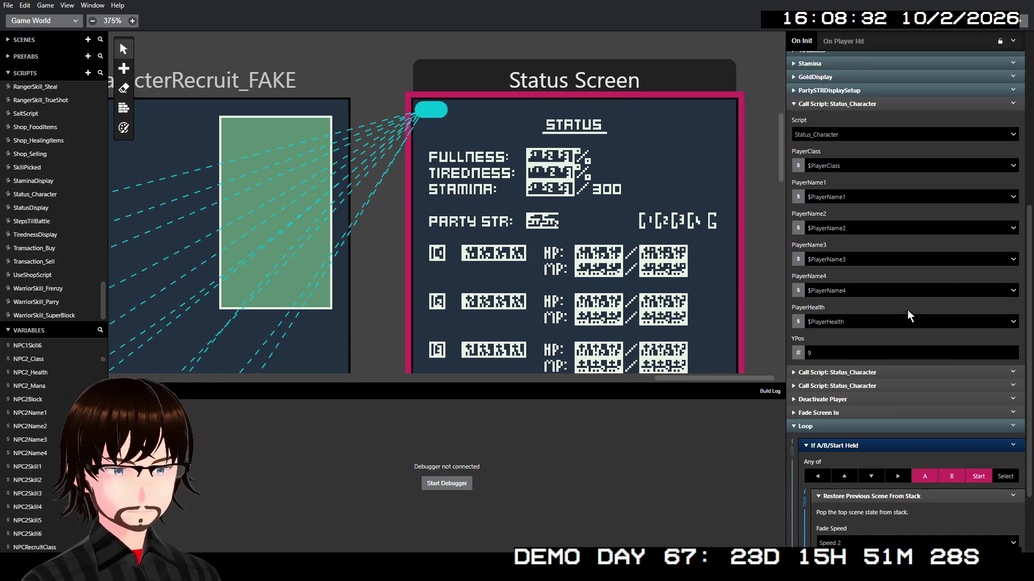
- Check the three Status_Character calls pass PlayerHealth, NPC1_Health and NPC2_Health, then run a test build
{"action": "left_click", "coordinate": [869, 373]}
{"action": "scroll", "coordinate": [882, 409], "scroll_direction": "down", "scroll_amount": 2}
{"action": "scroll", "coordinate": [888, 420], "scroll_direction": "down", "scroll_amount": 4}
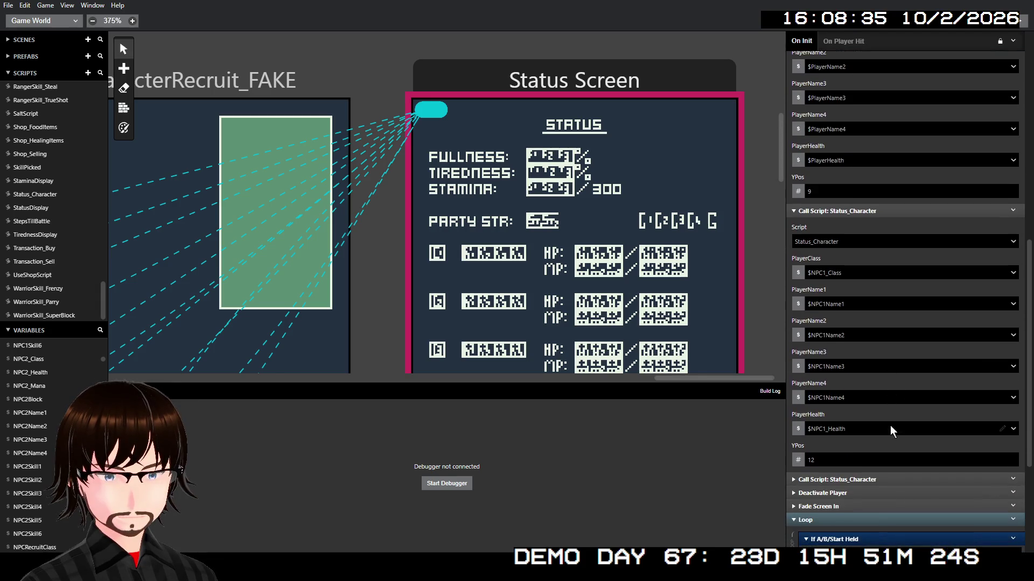
{"action": "left_click", "coordinate": [864, 476]}
{"action": "scroll", "coordinate": [865, 483], "scroll_direction": "down", "scroll_amount": 7}
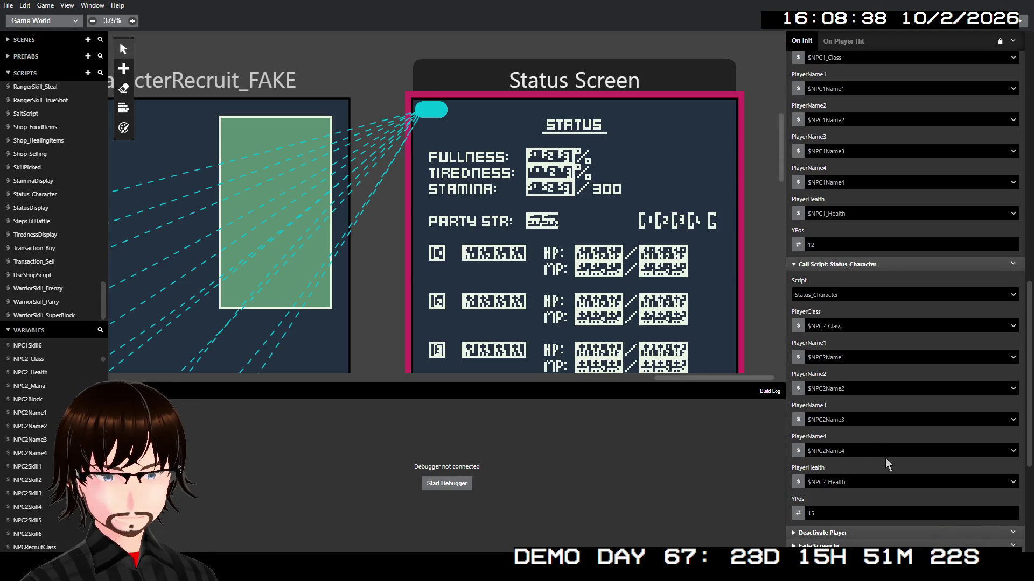
{"action": "scroll", "coordinate": [873, 344], "scroll_direction": "up", "scroll_amount": 2}
{"action": "scroll", "coordinate": [880, 332], "scroll_direction": "up", "scroll_amount": 5}
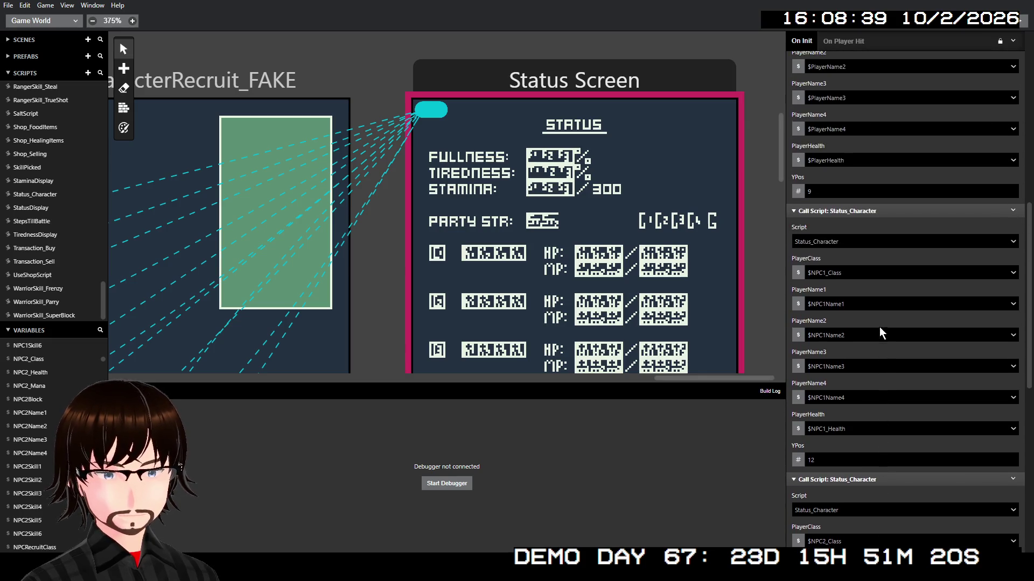
{"action": "left_click", "coordinate": [871, 213]}
{"action": "scroll", "coordinate": [869, 178], "scroll_direction": "up", "scroll_amount": 7}
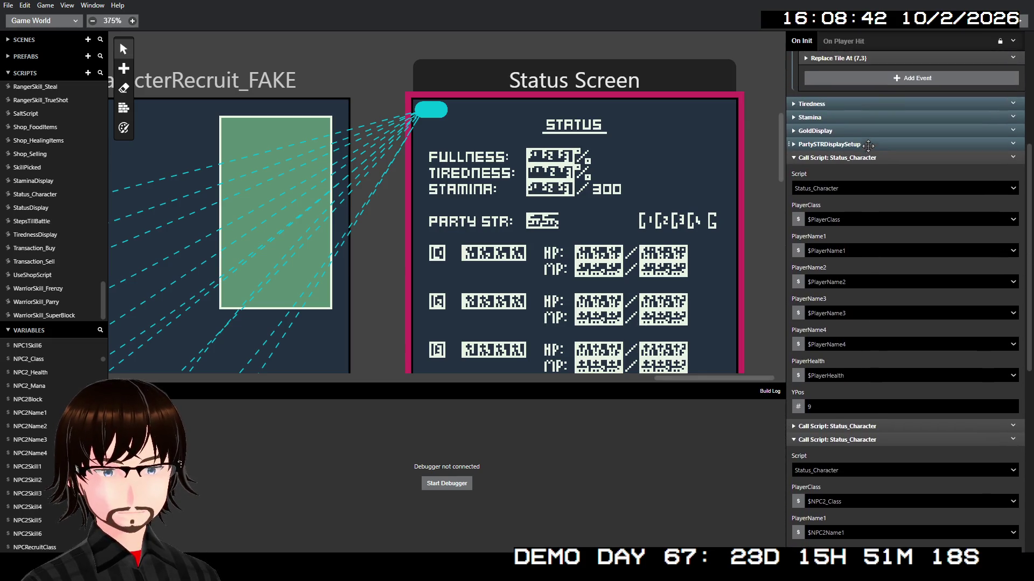
{"action": "left_click", "coordinate": [869, 157]}
{"action": "scroll", "coordinate": [865, 186], "scroll_direction": "up", "scroll_amount": 4}
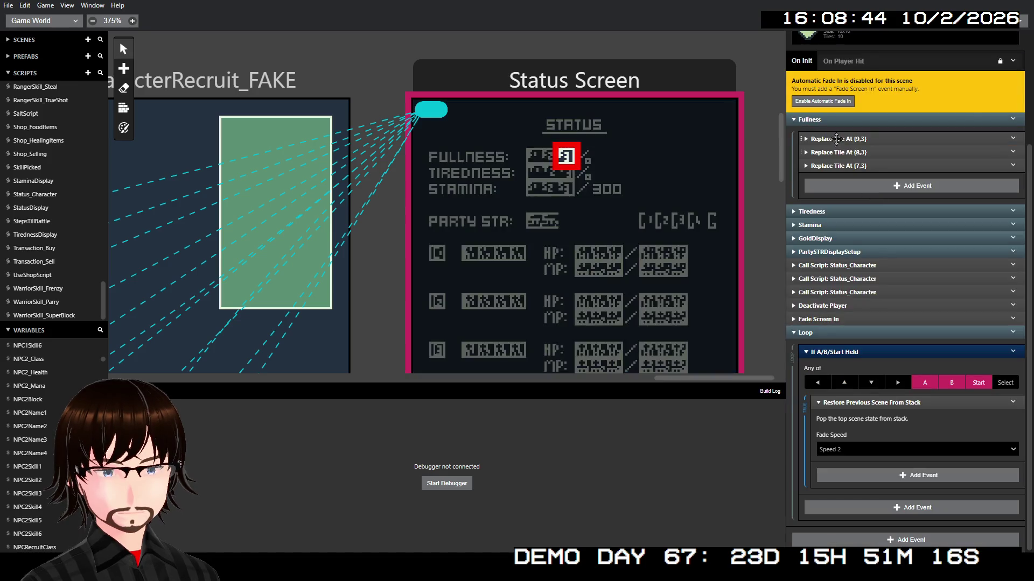
{"action": "left_click", "coordinate": [1013, 27]}
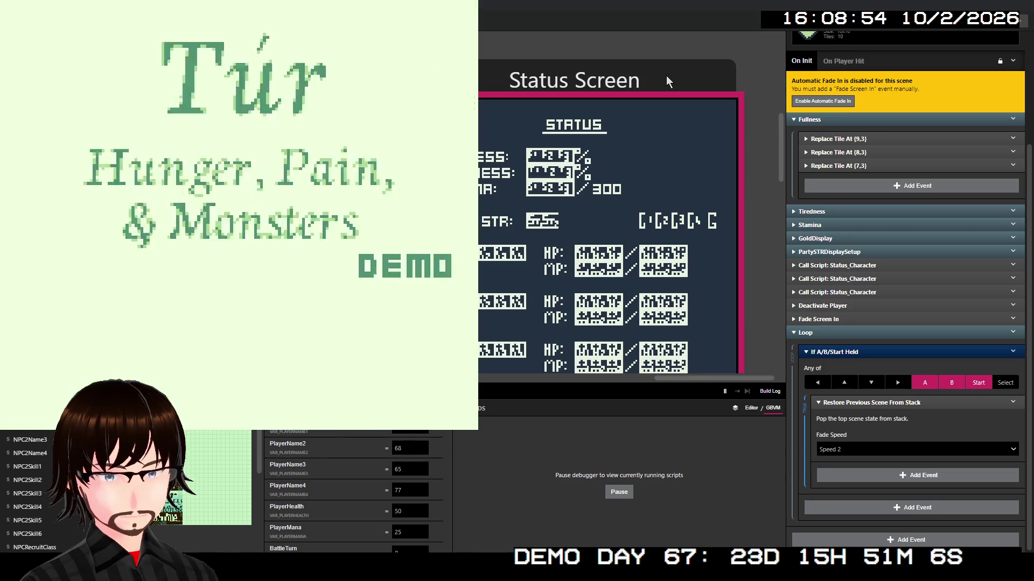
- Check the status screen shows current HP 050, 025 and 035, then close the game
{"action": "key", "text": "Down"}
{"action": "key", "text": "Down"}
{"action": "key", "text": "Down"}
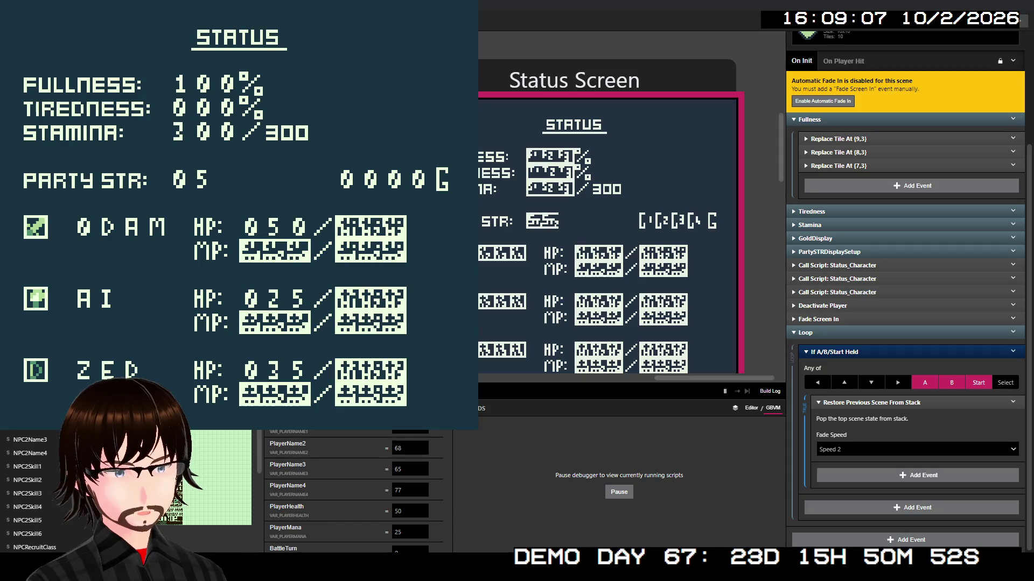
{"action": "key", "text": "alt+F4"}
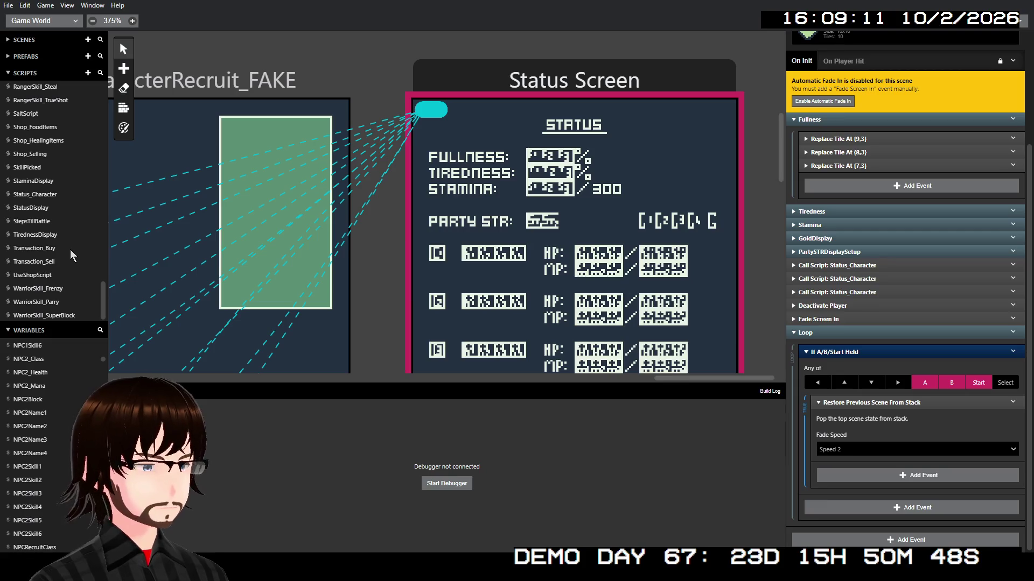
- Open the Status_Character script and re-enable its MPCurrent group of tile replacements
{"action": "left_click", "coordinate": [49, 195]}
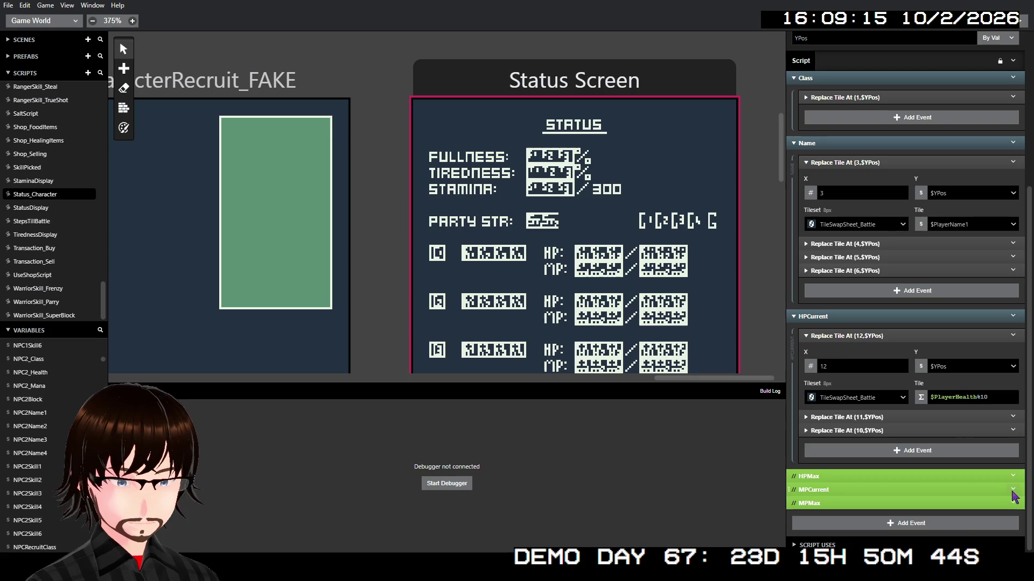
{"action": "right_click", "coordinate": [956, 474]}
{"action": "left_click", "coordinate": [989, 431]}
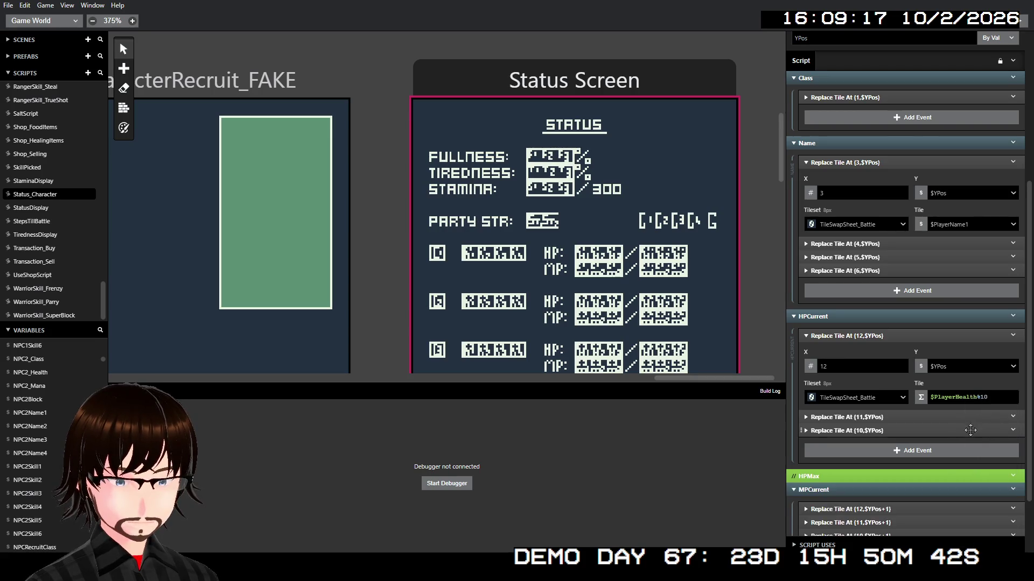
{"action": "scroll", "coordinate": [922, 420], "scroll_direction": "down", "scroll_amount": 2}
{"action": "left_click", "coordinate": [882, 431]}
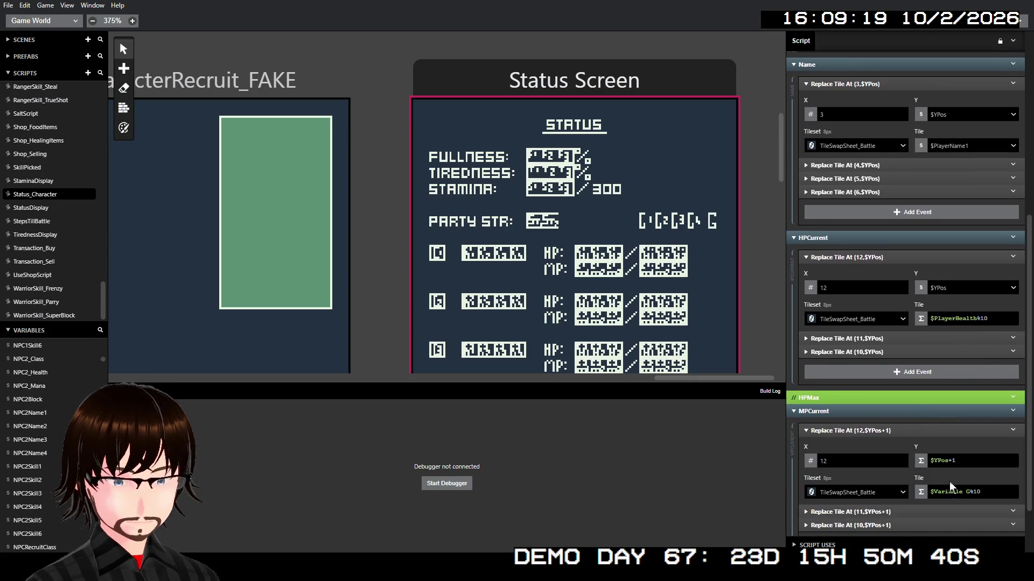
{"action": "scroll", "coordinate": [948, 485], "scroll_direction": "up", "scroll_amount": 10}
- Rename parameter Variable G to PlayerMana, pass it By Val, and start a test build
{"action": "left_click", "coordinate": [868, 256]}
{"action": "double_click", "coordinate": [867, 258]}
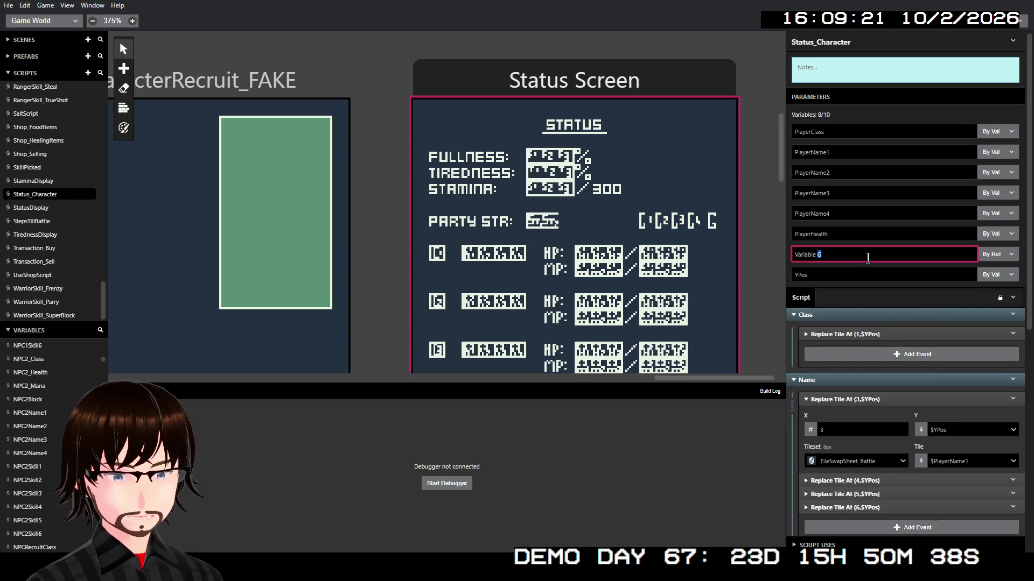
{"action": "left_click", "coordinate": [867, 258]}
{"action": "type", "text": "PlayerMana"}
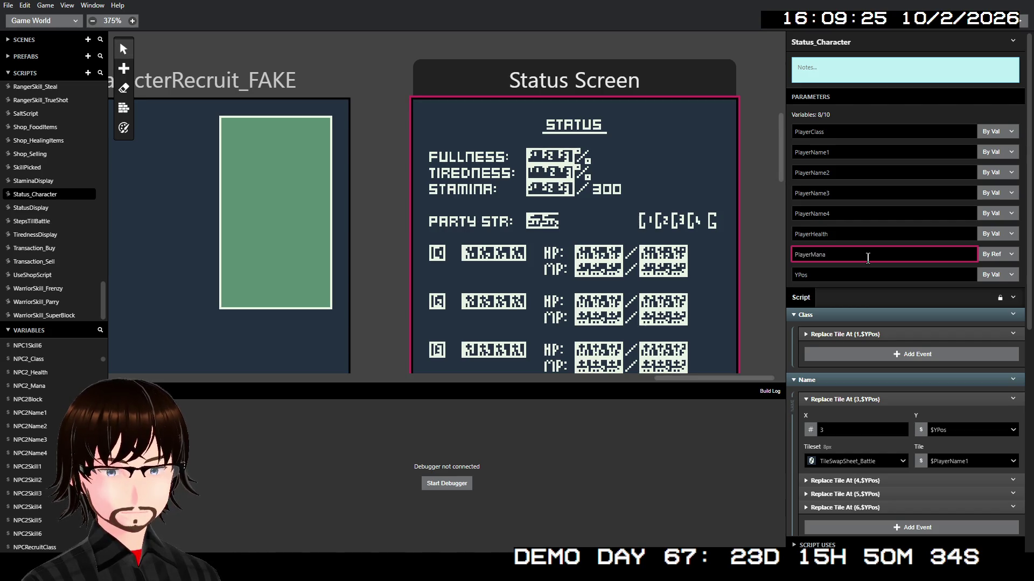
{"action": "left_click", "coordinate": [997, 254]}
{"action": "left_click", "coordinate": [993, 269]}
{"action": "scroll", "coordinate": [918, 269], "scroll_direction": "down", "scroll_amount": 10}
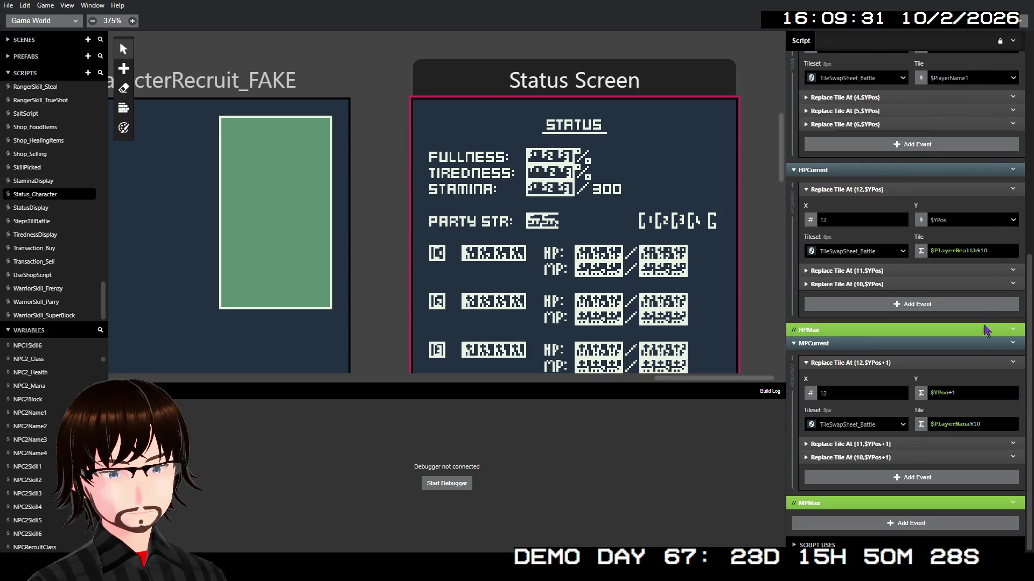
{"action": "left_click", "coordinate": [1018, 26]}
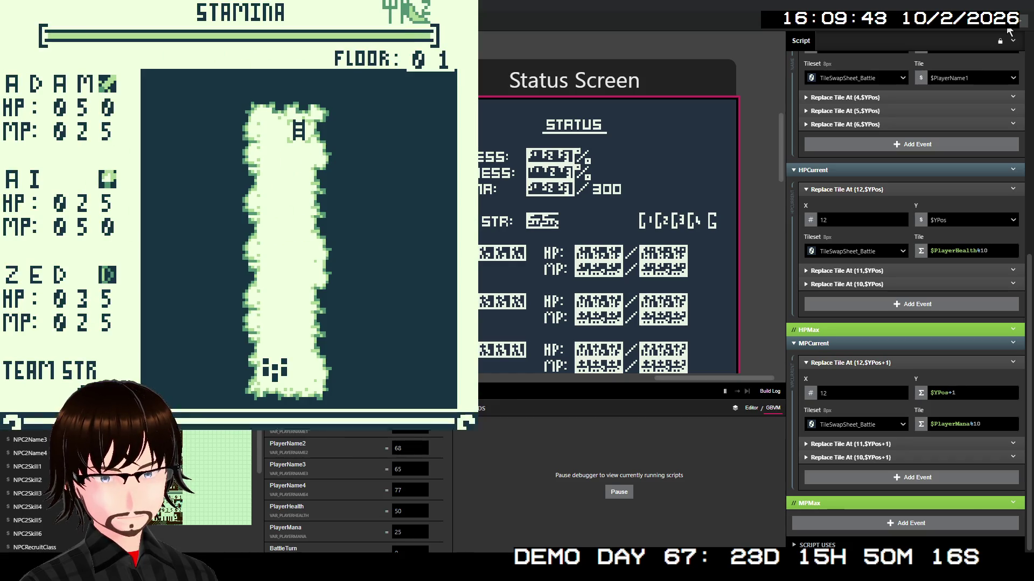
{"action": "key", "text": "Down"}
{"action": "key", "text": "Down"}
{"action": "key", "text": "Down"}
{"action": "key", "text": "z"}
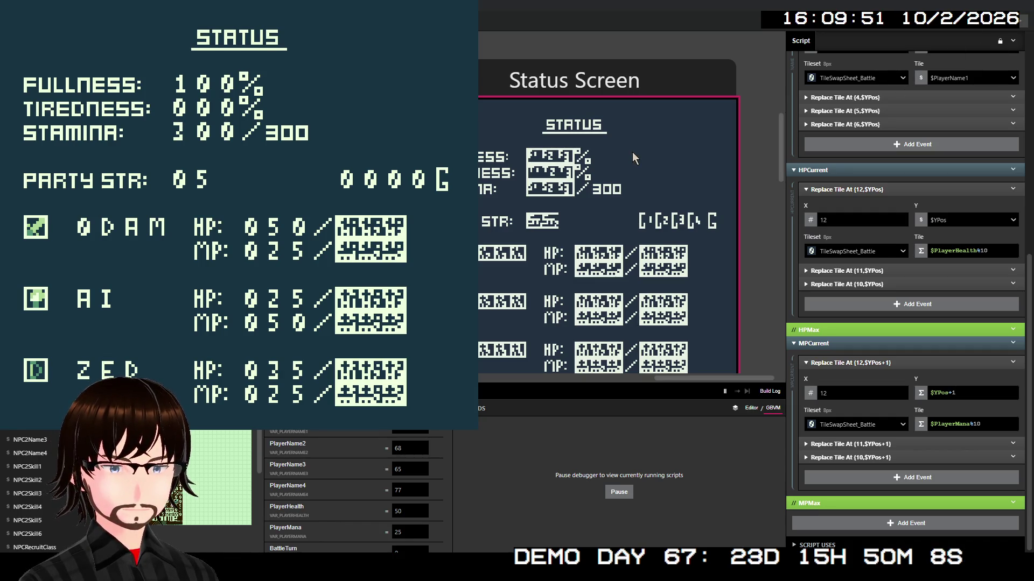
{"action": "key", "text": "alt+F4"}
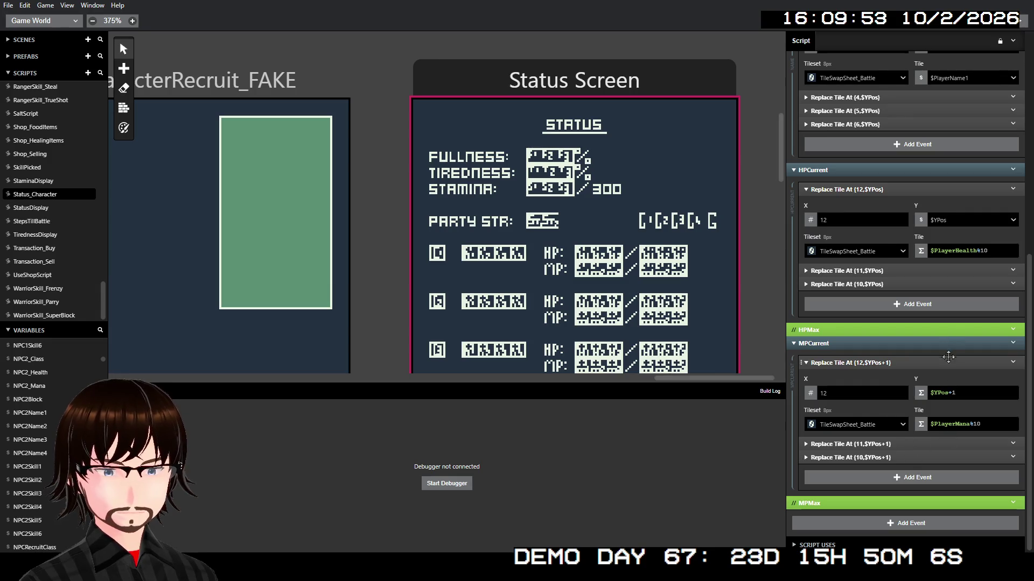
- Re-enable the HPMax event group, inspect its column 14 tile event, and run a test build
{"action": "left_click", "coordinate": [1013, 343]}
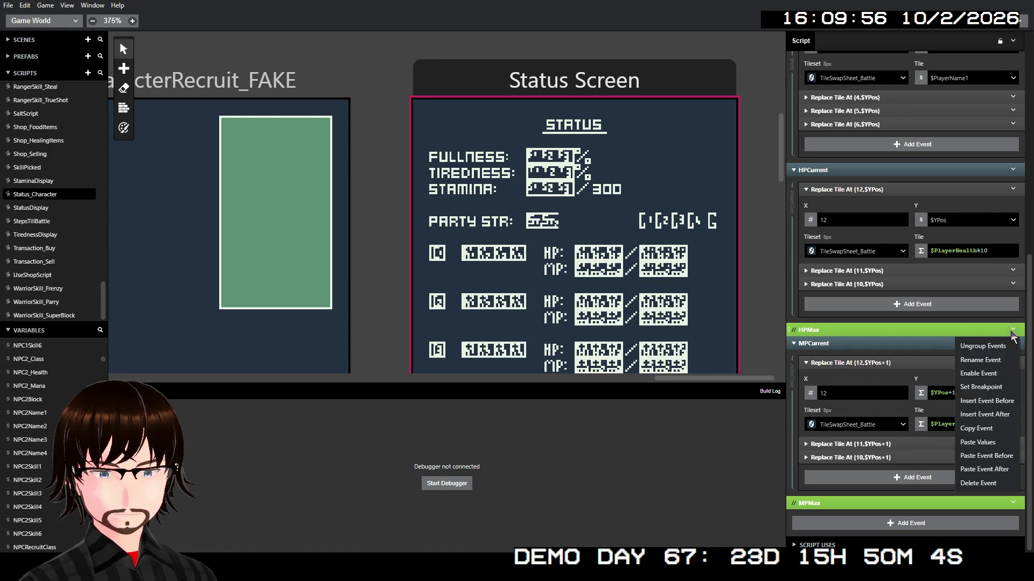
{"action": "left_click", "coordinate": [1004, 373]}
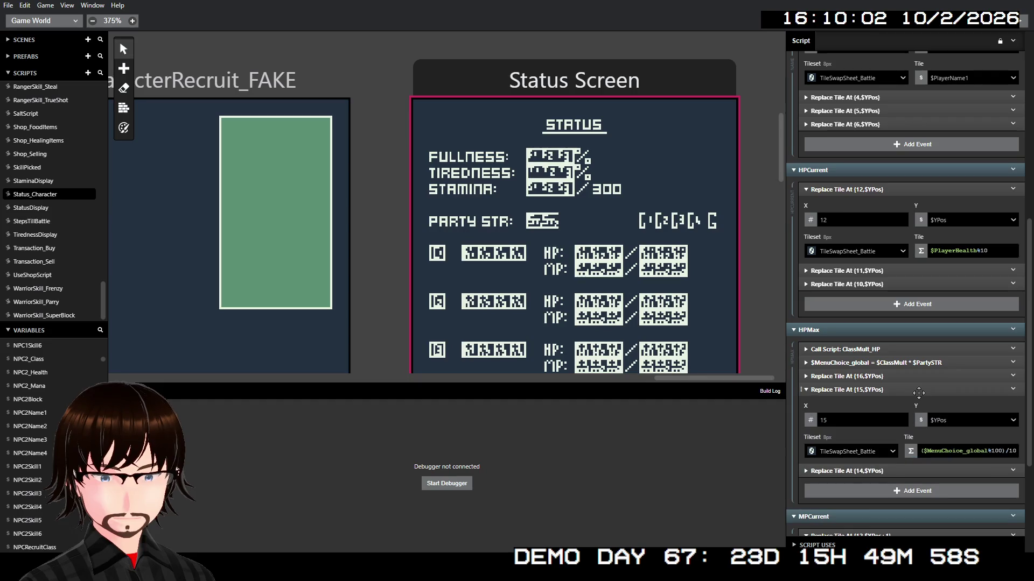
{"action": "left_click", "coordinate": [921, 408]}
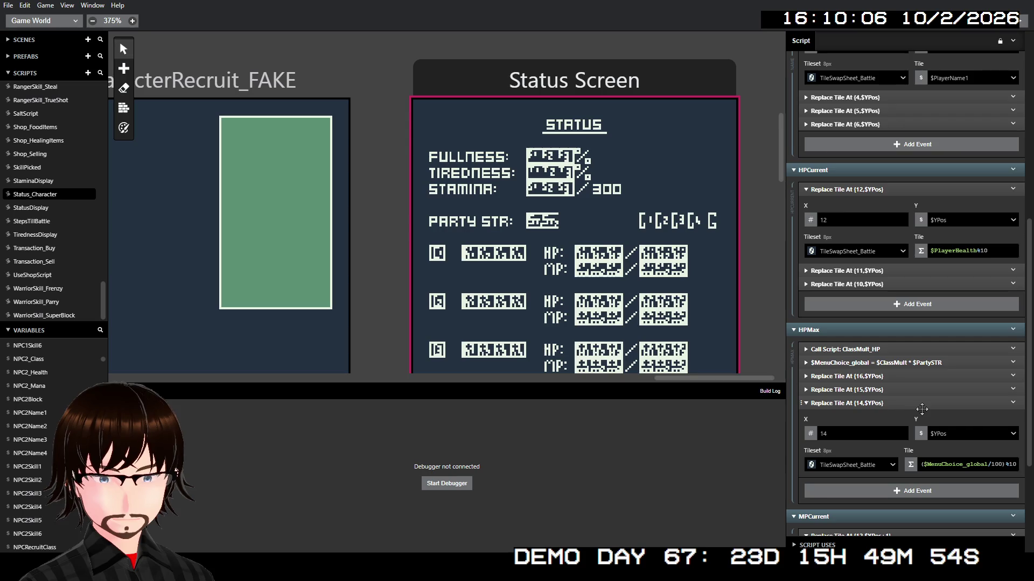
{"action": "left_click", "coordinate": [922, 408]}
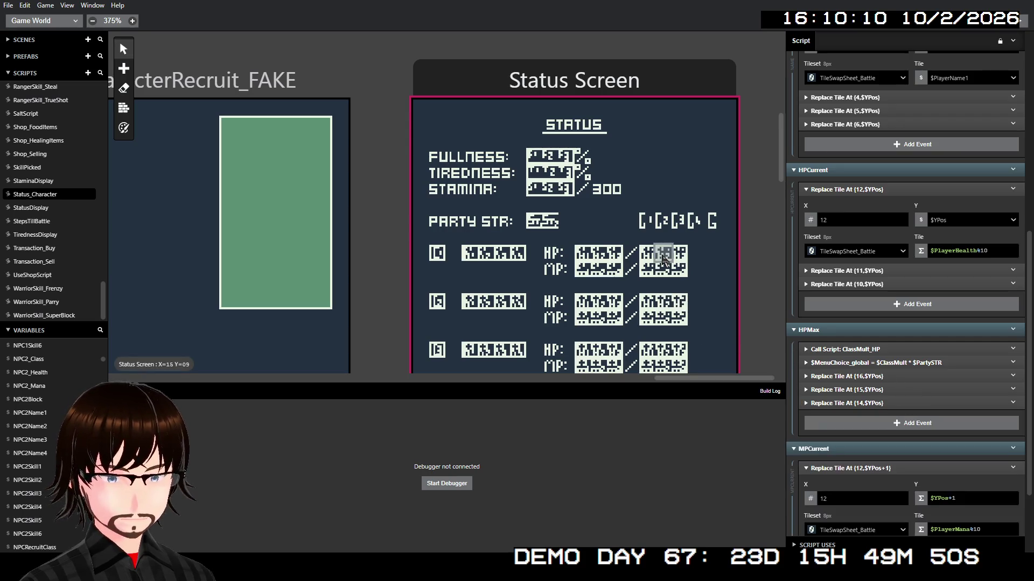
{"action": "left_click", "coordinate": [882, 403]}
{"action": "left_click", "coordinate": [883, 405]}
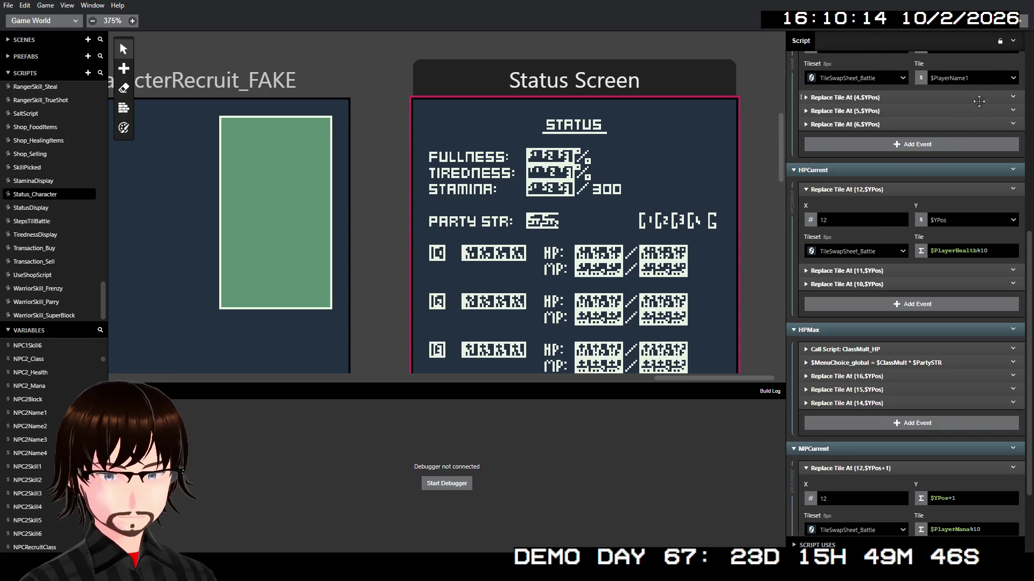
{"action": "left_click", "coordinate": [1019, 24]}
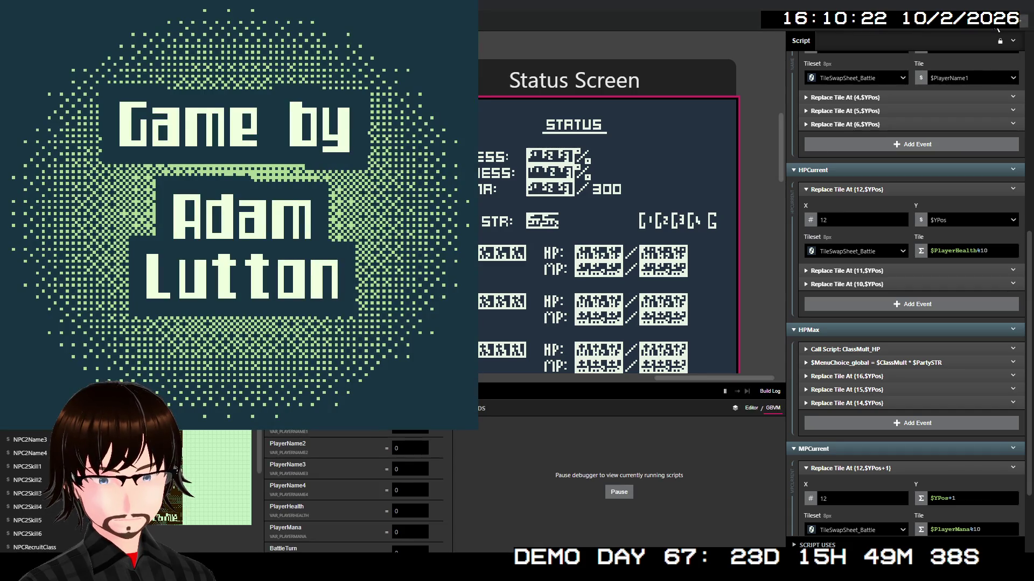
- Start the game and open Status to confirm HP 050/050, 025/025 and 035/035, then close it
{"action": "key", "text": "z"}
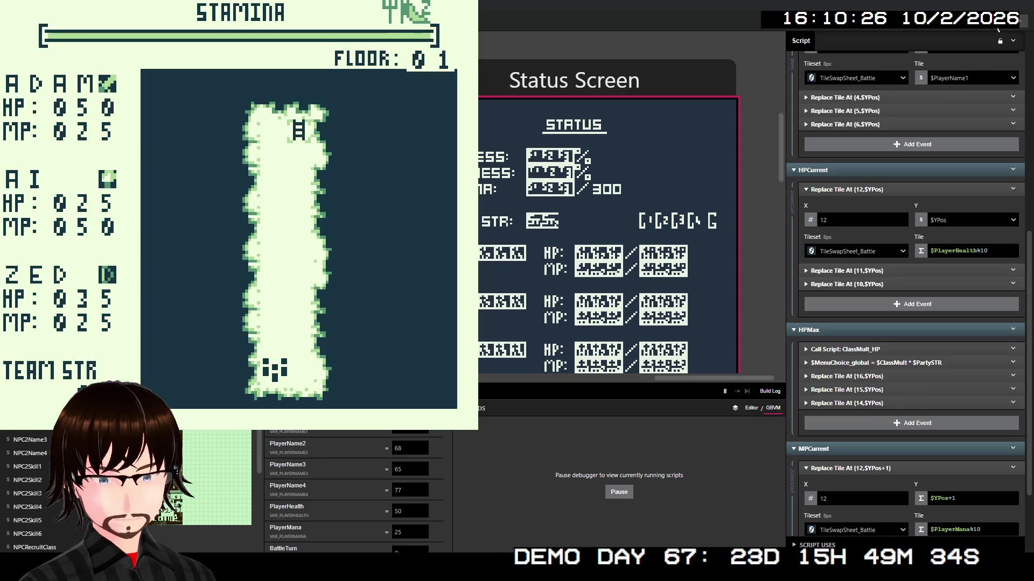
{"action": "key", "text": "Return"}
{"action": "key", "text": "Down"}
{"action": "key", "text": "Down"}
{"action": "key", "text": "Down"}
{"action": "key", "text": "z"}
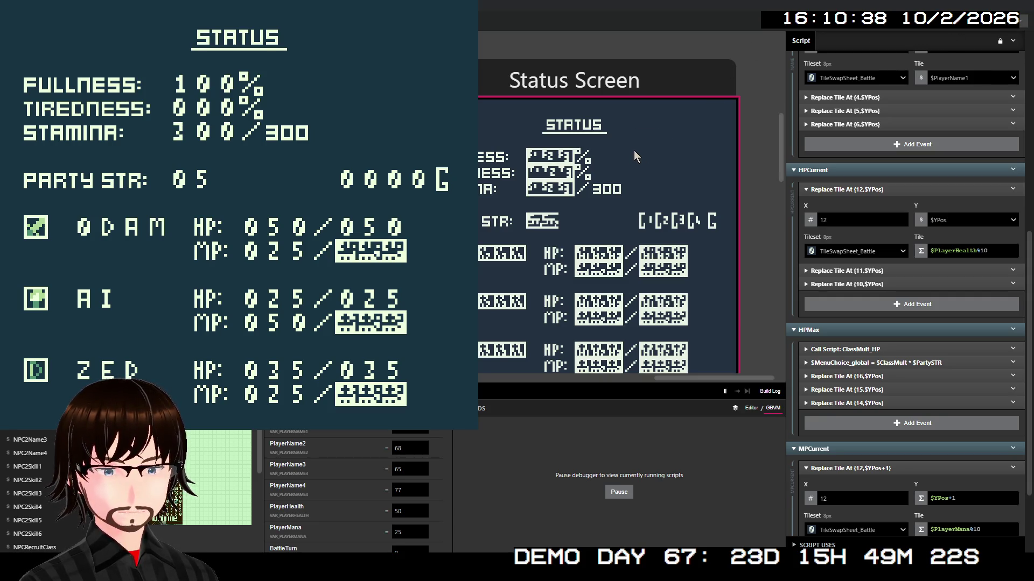
{"action": "key", "text": "alt+F4"}
{"action": "scroll", "coordinate": [961, 288], "scroll_direction": "down", "scroll_amount": 2}
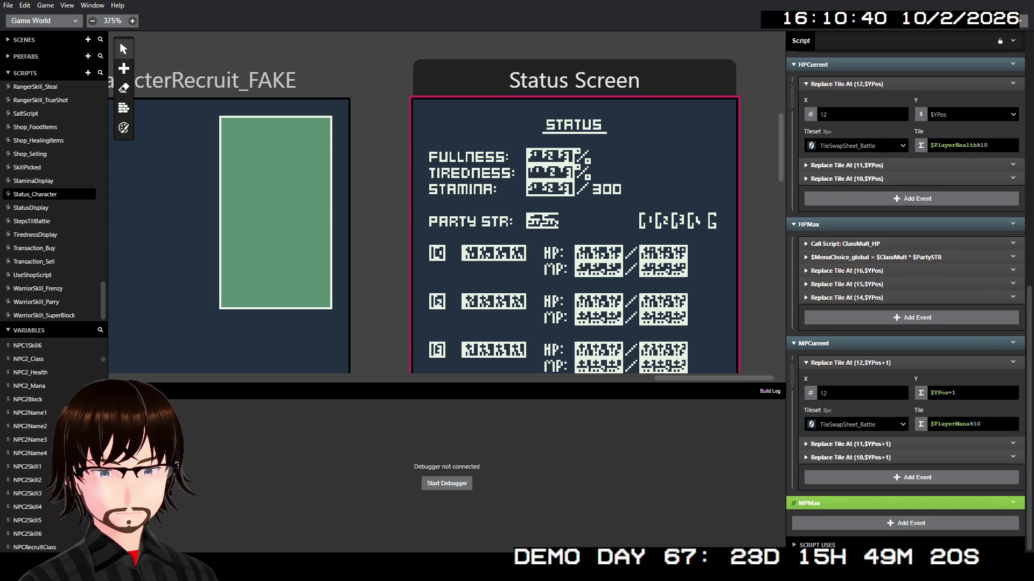
- Enable the MPMax event group in Status_Character and run a test build
{"action": "right_click", "coordinate": [1010, 505]}
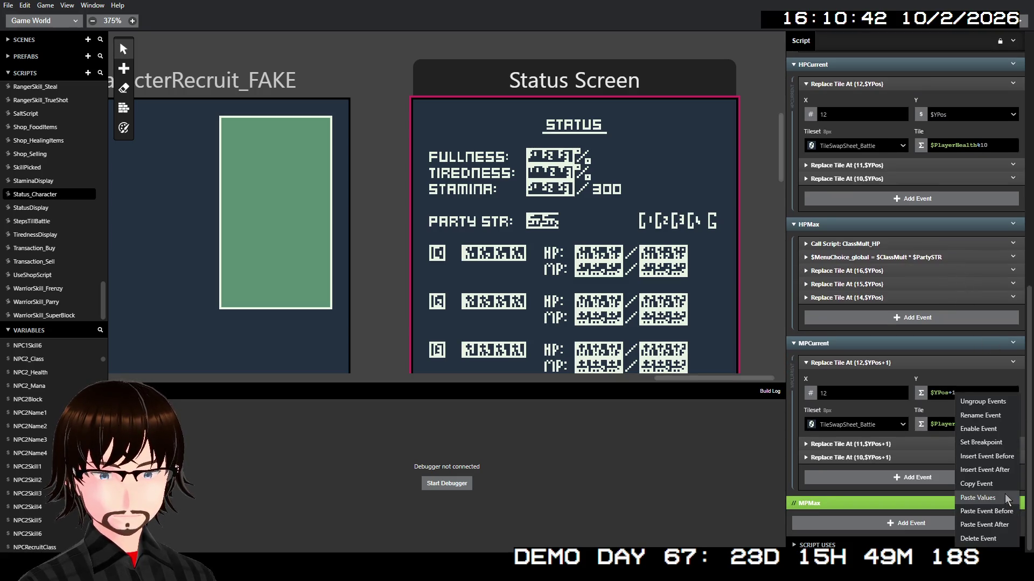
{"action": "left_click", "coordinate": [993, 431]}
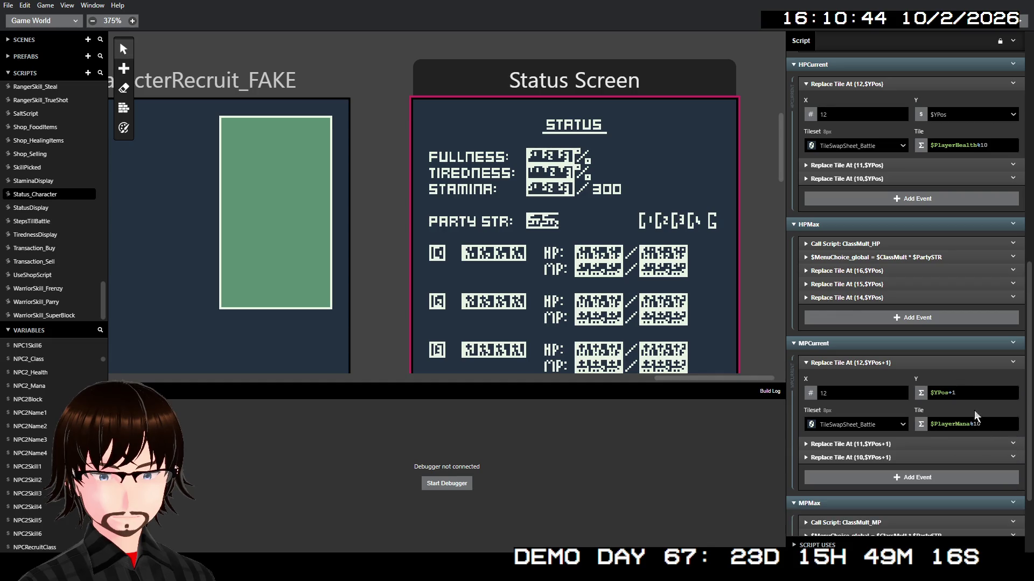
{"action": "scroll", "coordinate": [935, 378], "scroll_direction": "down", "scroll_amount": 2}
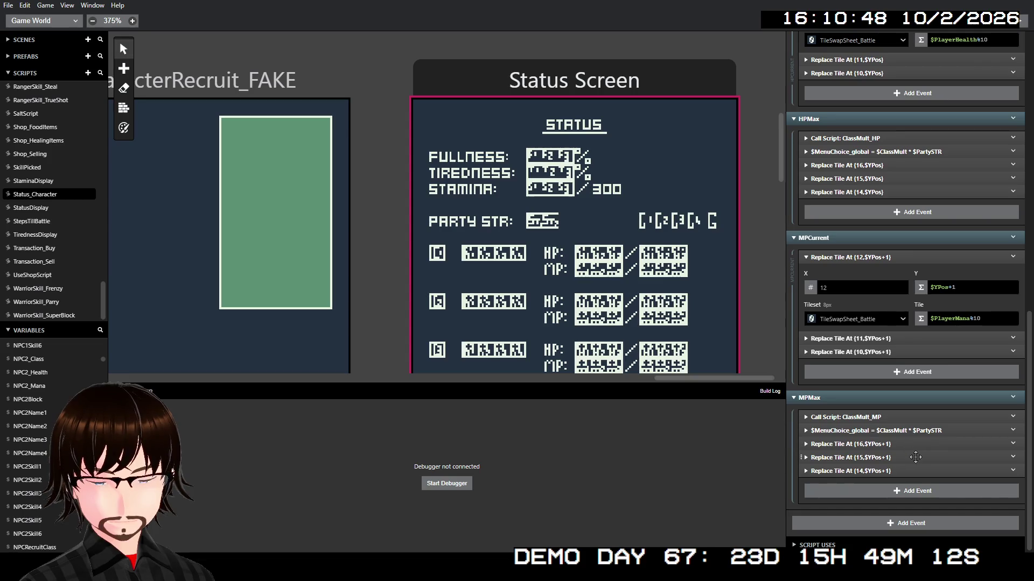
{"action": "left_click", "coordinate": [1018, 28]}
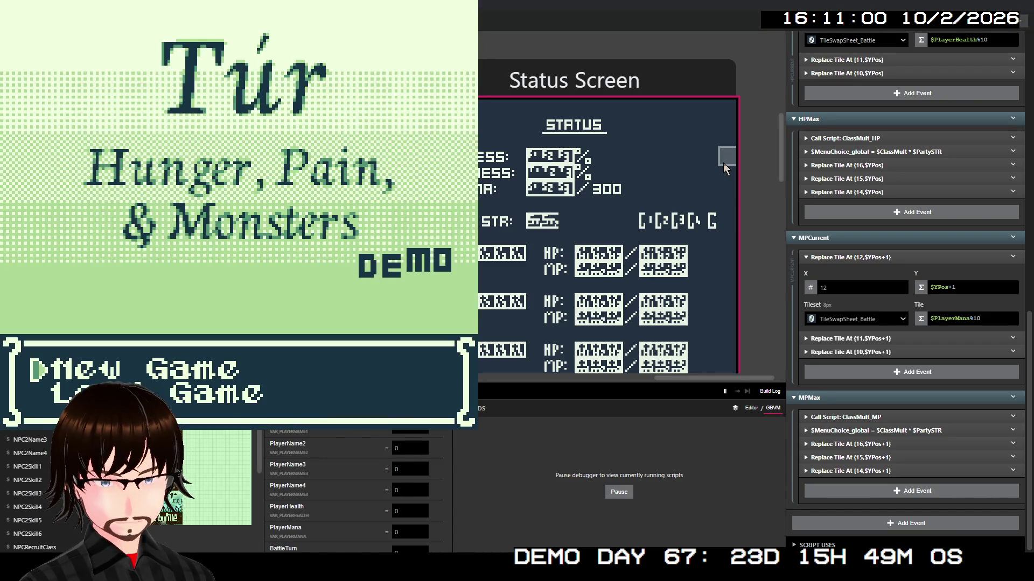
- Check the status screen shows every member's current and max HP and MP, then close the game
{"action": "key", "text": "z"}
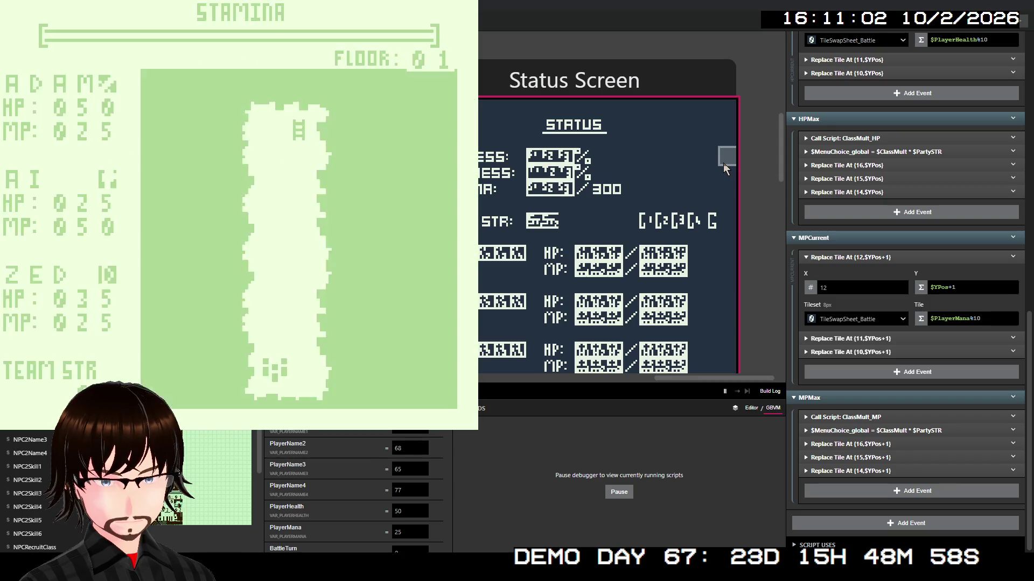
{"action": "key", "text": "Down"}
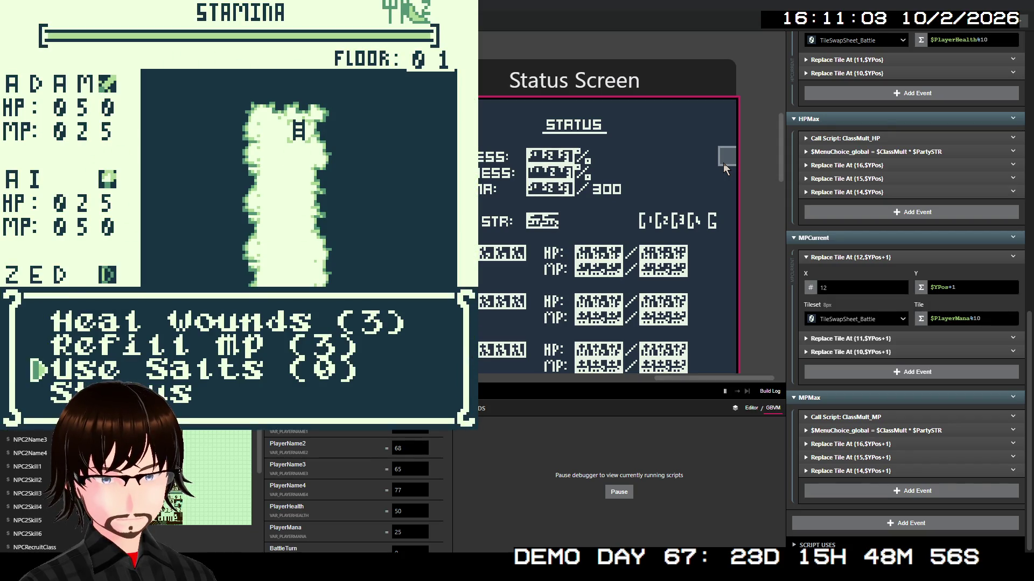
{"action": "key", "text": "z"}
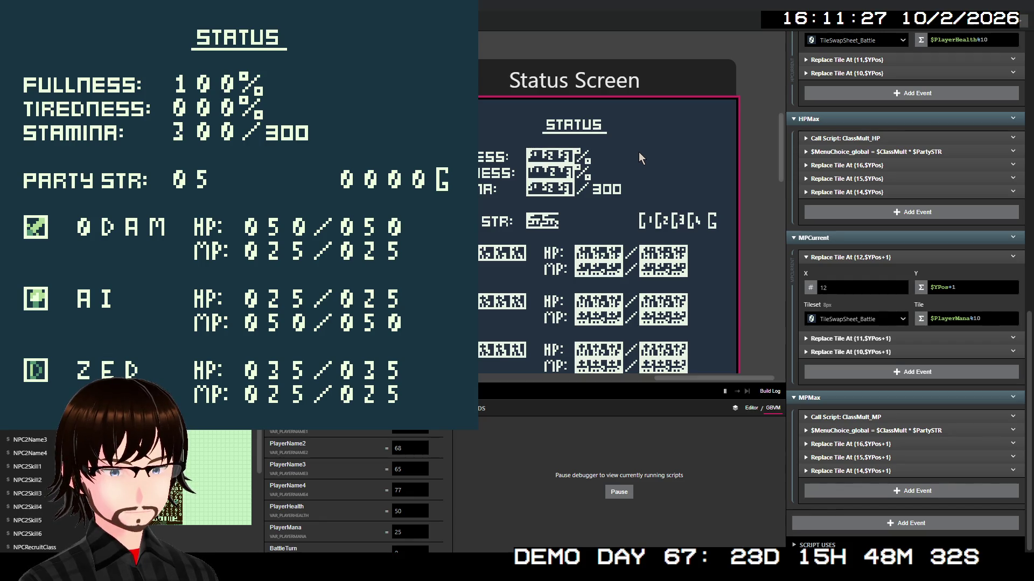
{"action": "key", "text": "alt+F4"}
{"action": "mouse_move", "coordinate": [639, 156]}
{"action": "left_mouse_down"}
{"action": "mouse_move", "coordinate": [699, 159]}
{"action": "mouse_move", "coordinate": [789, 242]}
{"action": "left_mouse_up"}
{"action": "scroll", "coordinate": [789, 240], "scroll_direction": "up", "scroll_amount": 5}
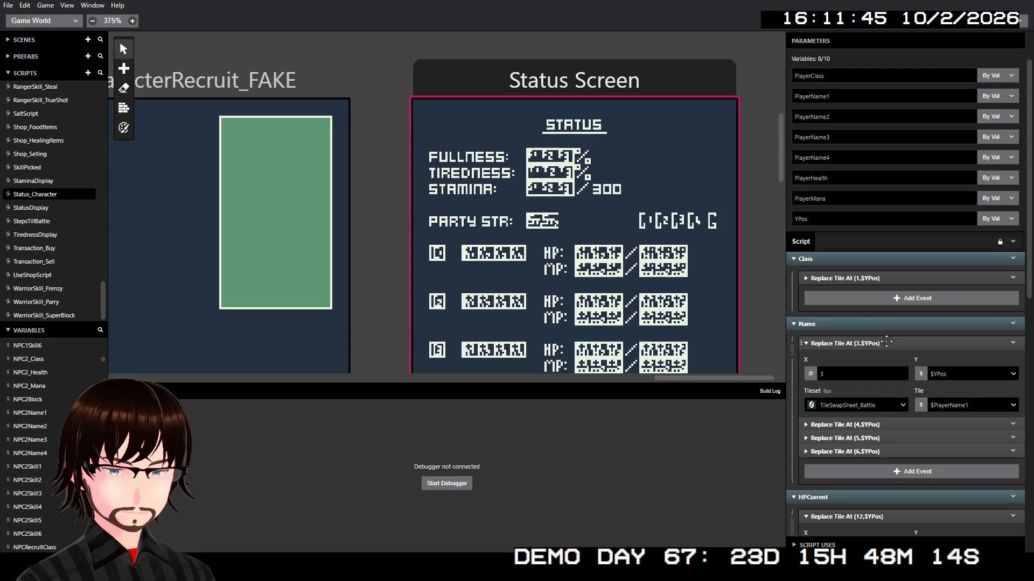
- Keep the name tile sourced from PlayerName1, then expand the Status Screen's Status_Character call
{"action": "left_click", "coordinate": [943, 406]}
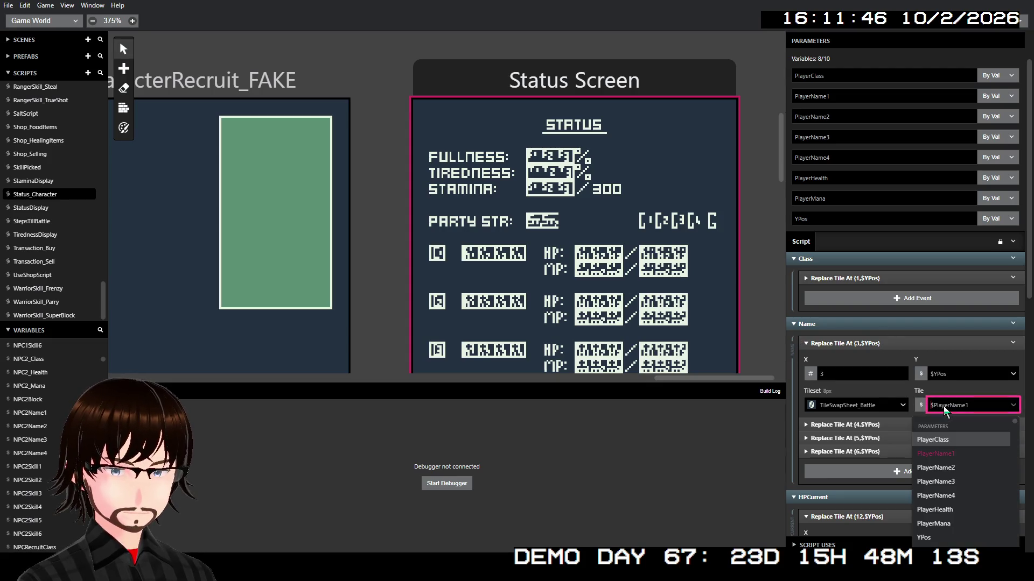
{"action": "left_click", "coordinate": [961, 453]}
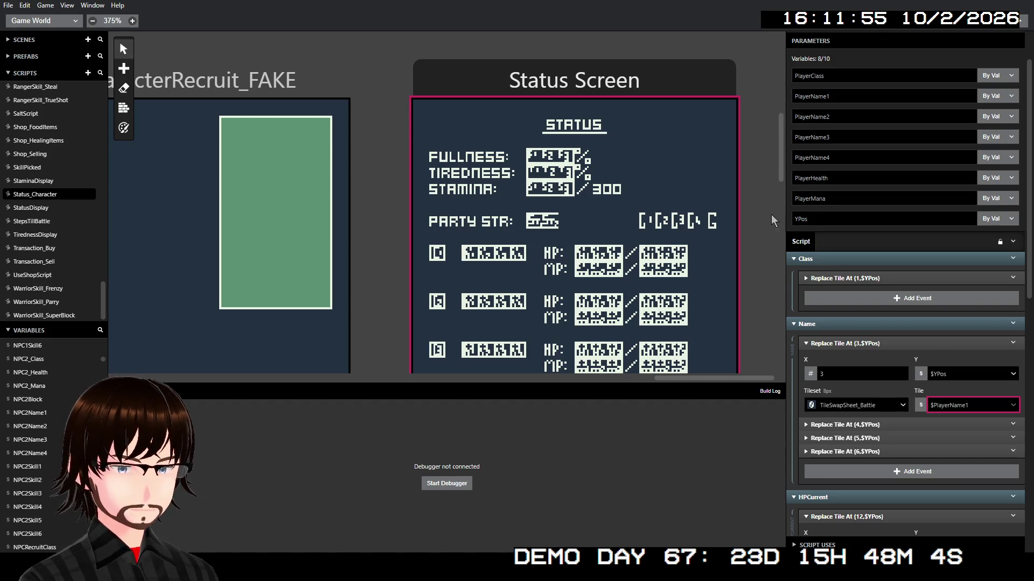
{"action": "left_click", "coordinate": [520, 95]}
{"action": "left_click", "coordinate": [822, 271]}
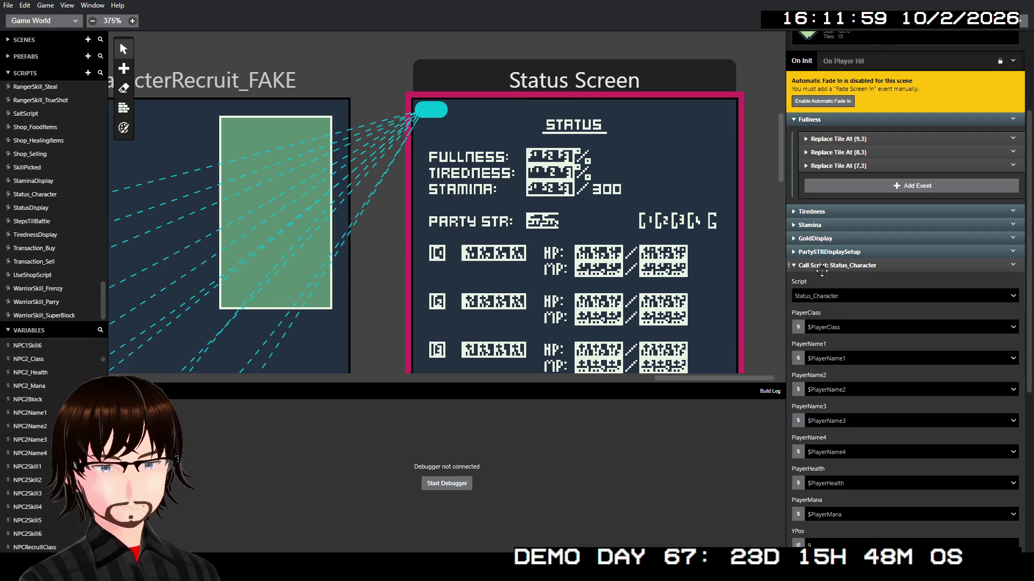
- Confirm PlayerName1 and PlayerName2 stay mapped to their global variables in the call
{"action": "left_click", "coordinate": [851, 356]}
{"action": "scroll", "coordinate": [858, 410], "scroll_direction": "up", "scroll_amount": 2}
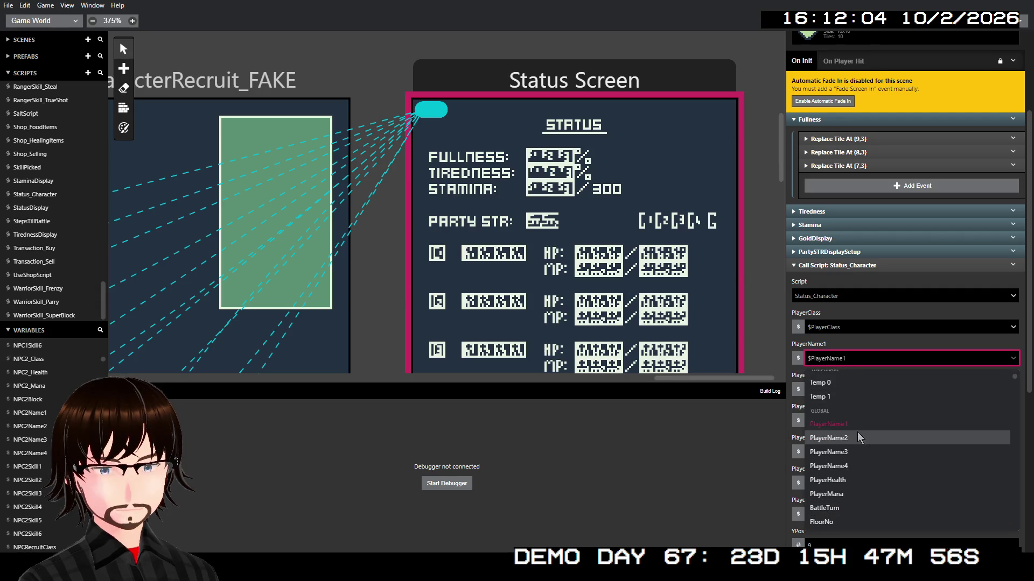
{"action": "left_click", "coordinate": [837, 426]}
{"action": "left_click", "coordinate": [837, 393]}
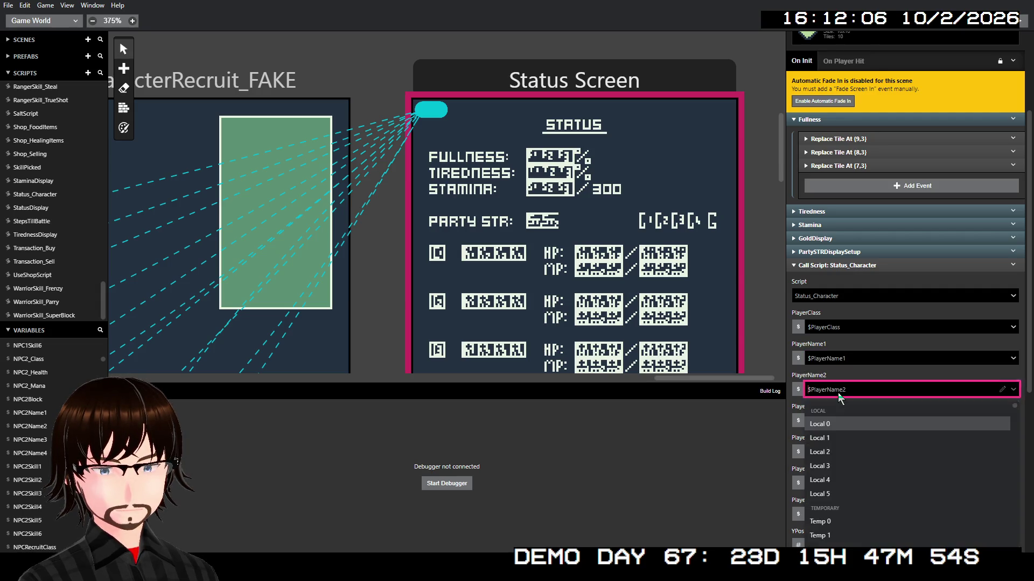
{"action": "scroll", "coordinate": [837, 443], "scroll_direction": "up", "scroll_amount": 1}
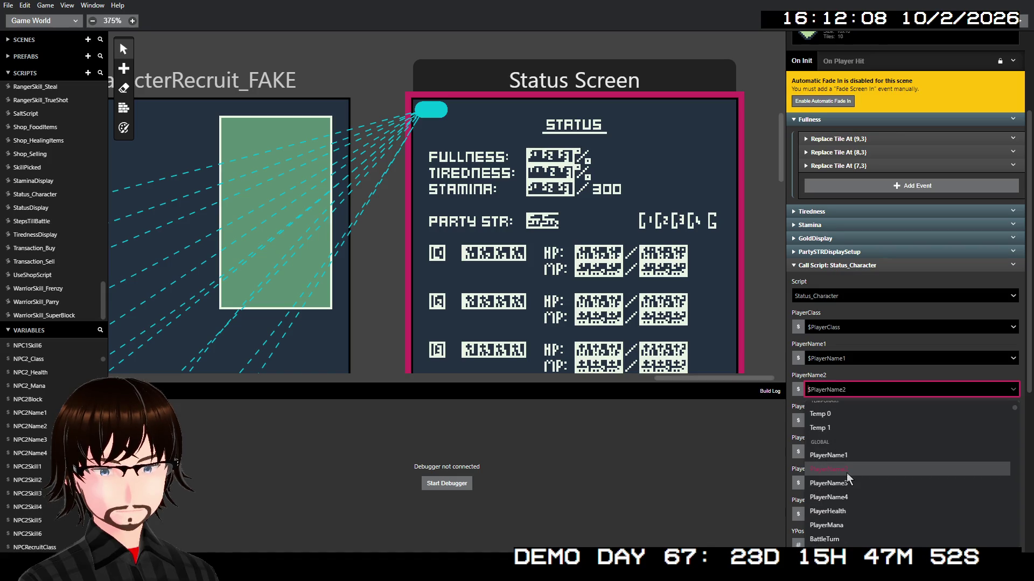
{"action": "left_click", "coordinate": [846, 472]}
{"action": "scroll", "coordinate": [851, 425], "scroll_direction": "down", "scroll_amount": 4}
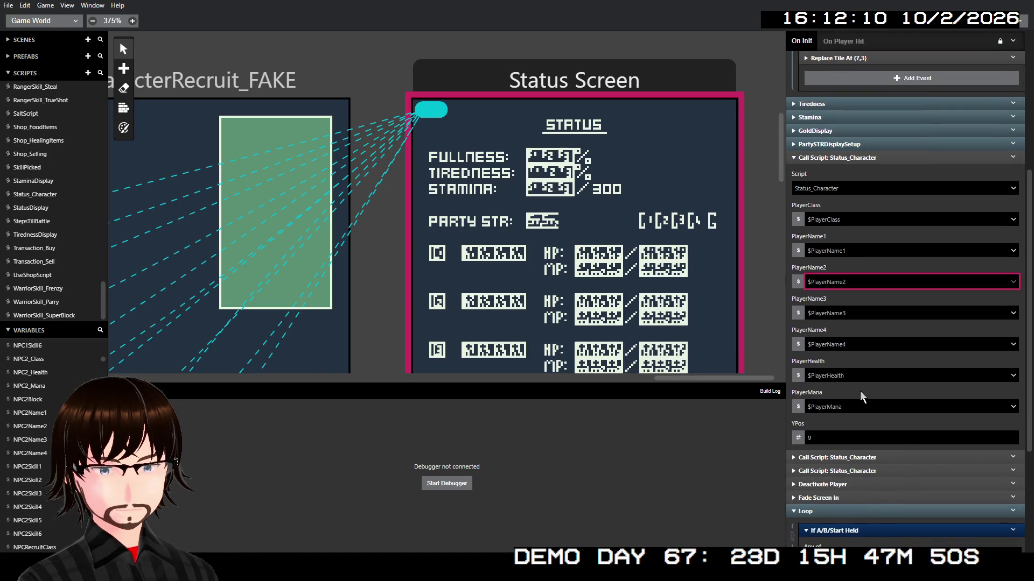
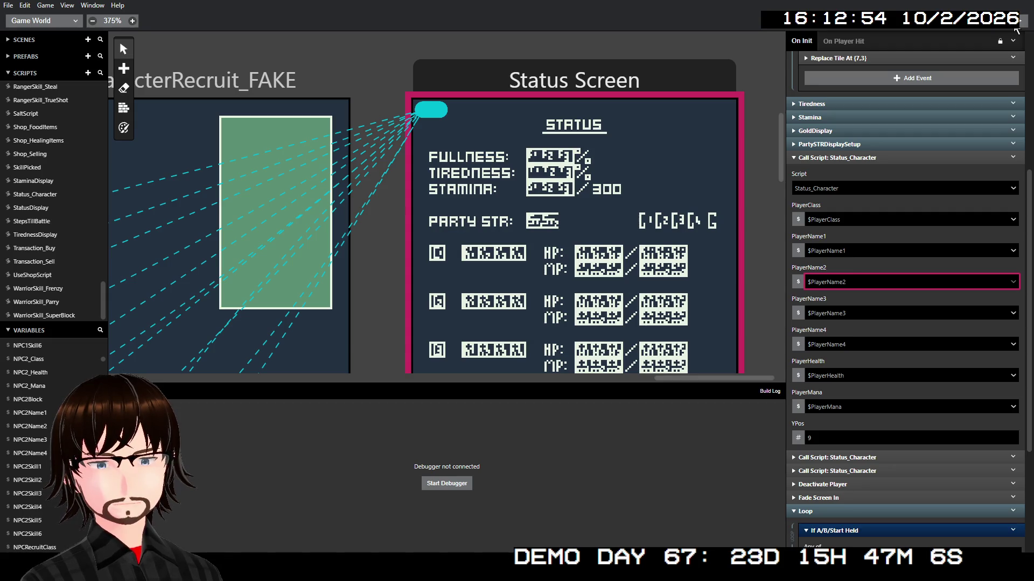
- Build and run the dungeon-crawler project in the GB Studio debugger window
{"action": "left_click", "coordinate": [1017, 29]}
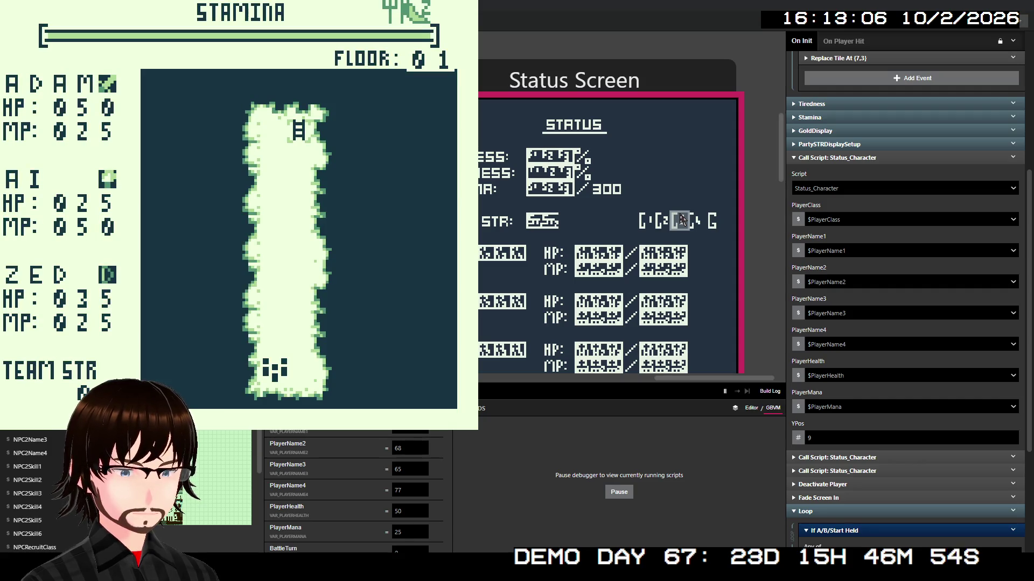
- View the party Status screen from the in-game field menu, then return to the dungeon
{"action": "key", "text": "Return"}
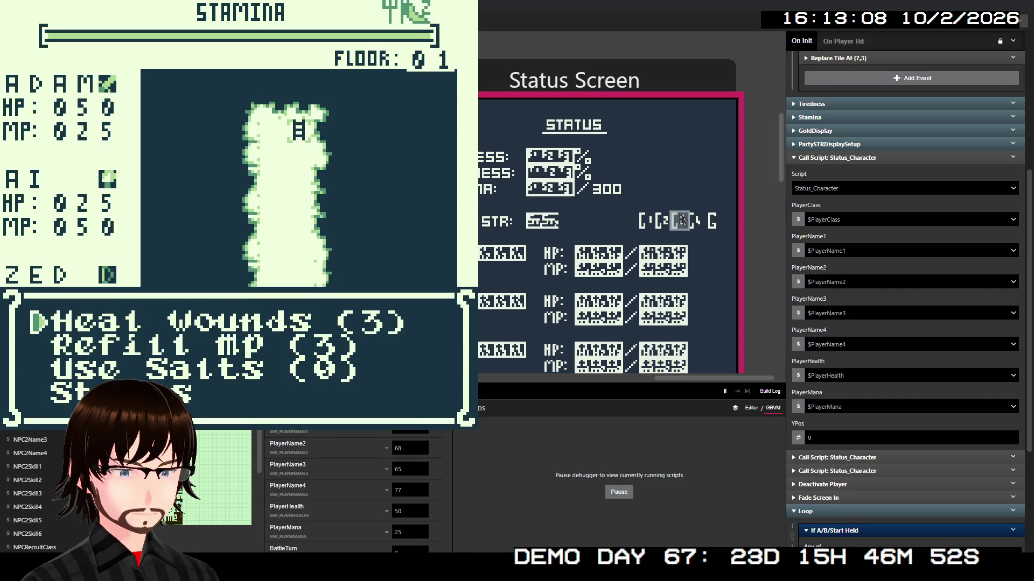
{"action": "key", "text": "Down"}
{"action": "key", "text": "Down"}
{"action": "key", "text": "Down"}
{"action": "key", "text": "Return"}
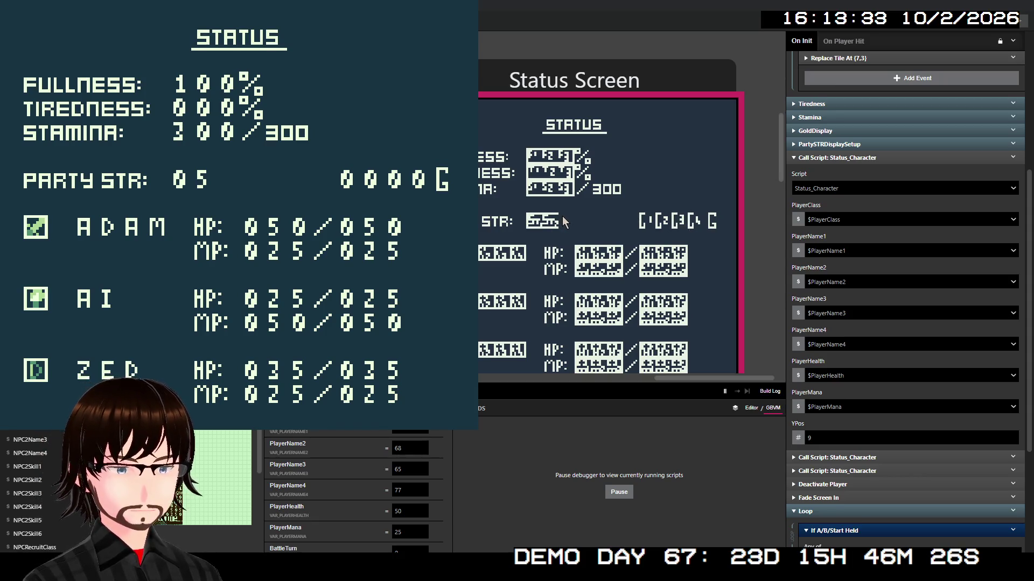
{"action": "key", "text": "Return"}
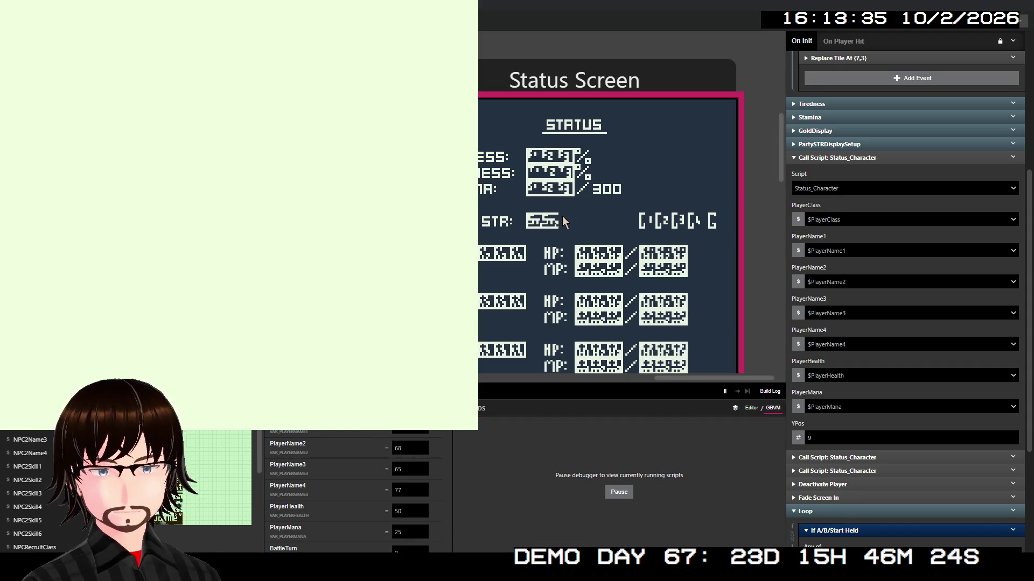
- Walk to the ladder, go to floor 02, and walk left into a Man Trap battle
{"action": "key", "text": "Up"}
{"action": "key", "text": "Up"}
{"action": "key", "text": "Up"}
{"action": "key", "text": "Up"}
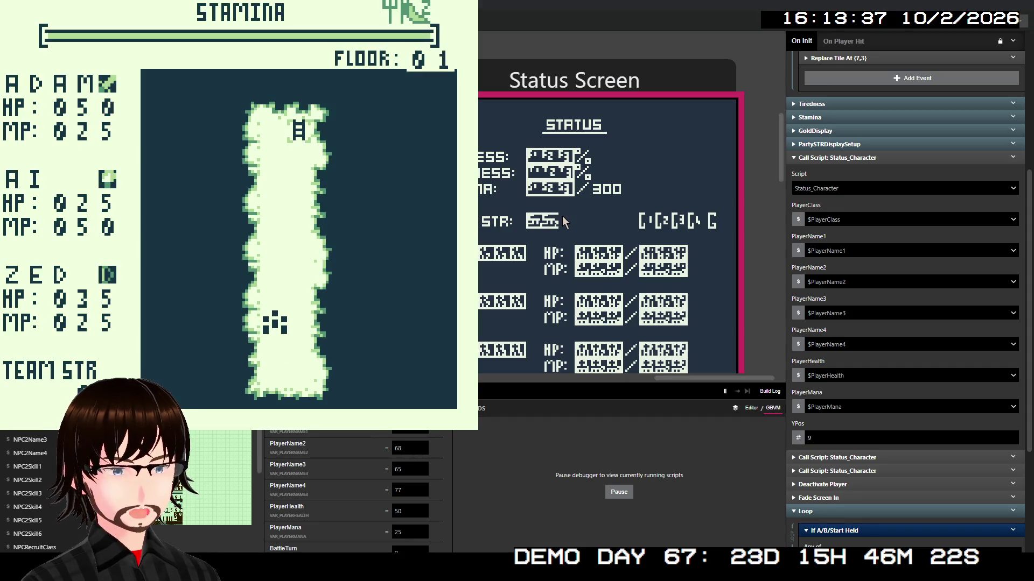
{"action": "key", "text": "Up"}
{"action": "key", "text": "Up"}
{"action": "key", "text": "Up"}
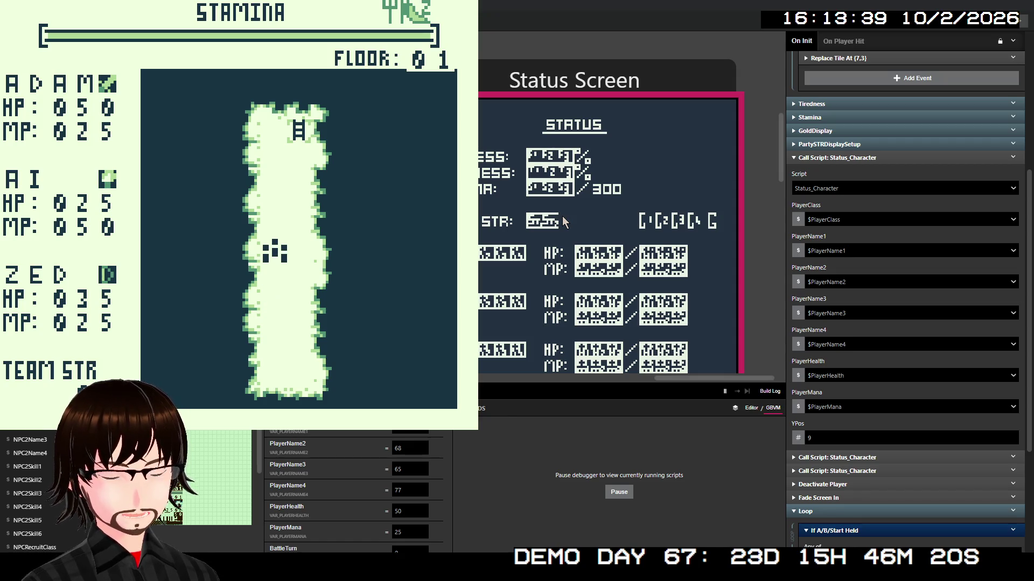
{"action": "key", "text": "Up"}
{"action": "key", "text": "Right"}
{"action": "key", "text": "Up"}
{"action": "key", "text": "Up"}
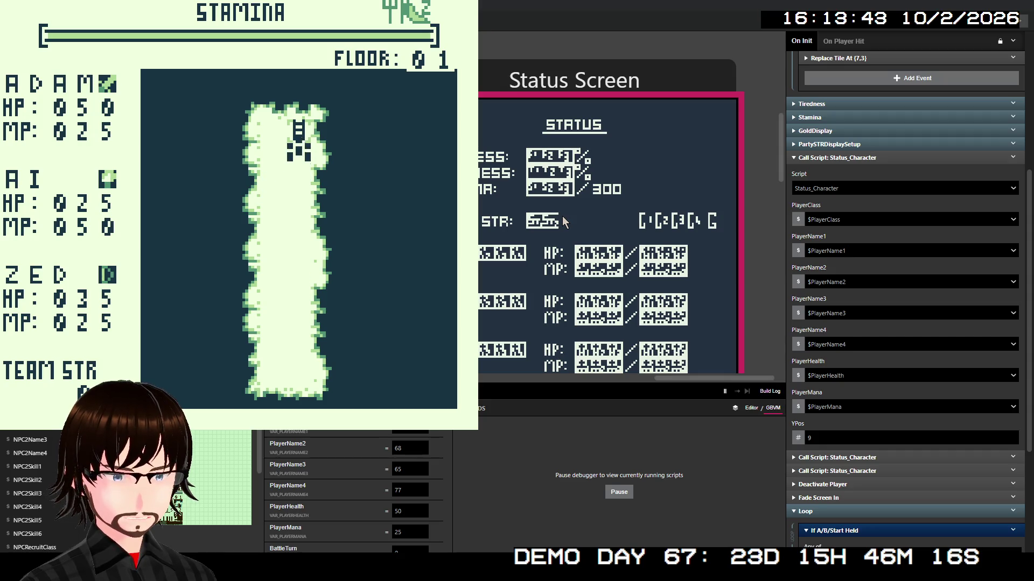
{"action": "key", "text": "z"}
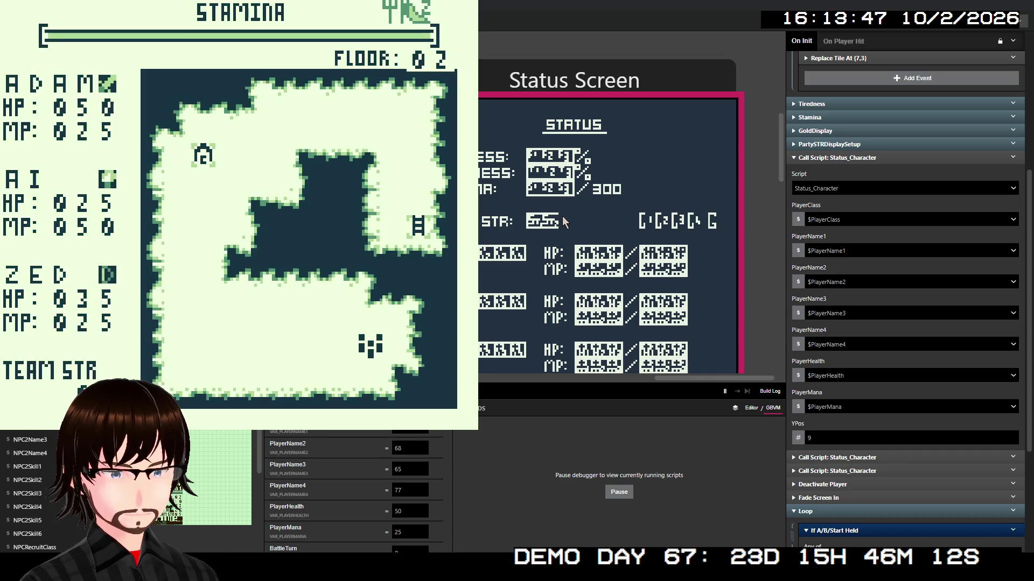
{"action": "key", "text": "Left"}
{"action": "key", "text": "Left"}
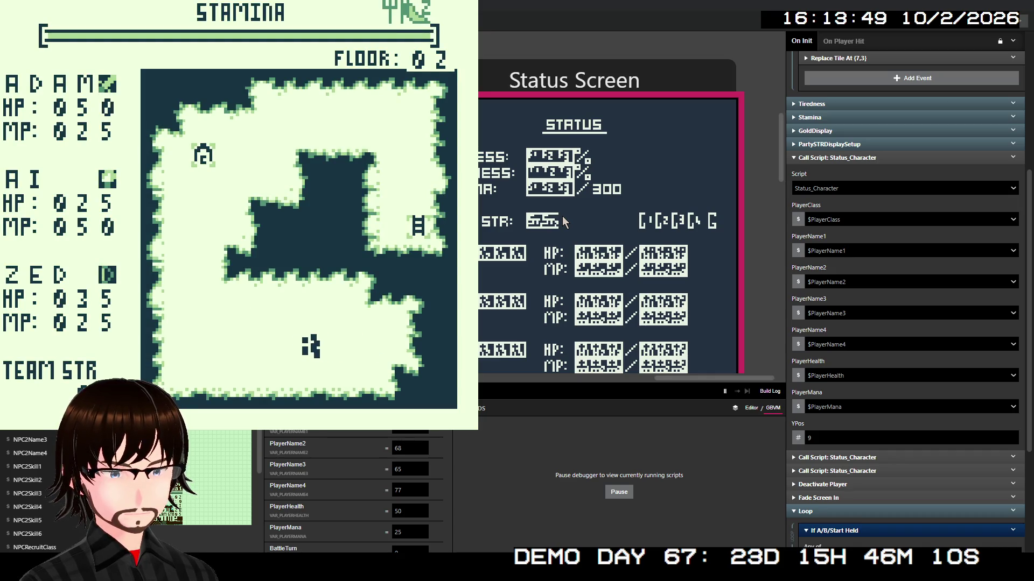
{"action": "key", "text": "Left"}
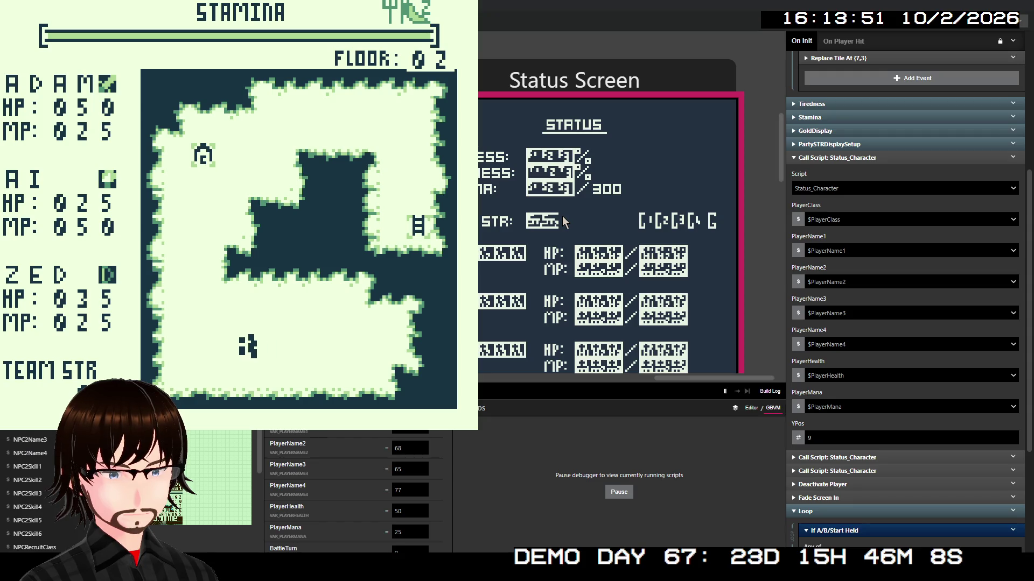
{"action": "key", "text": "Down"}
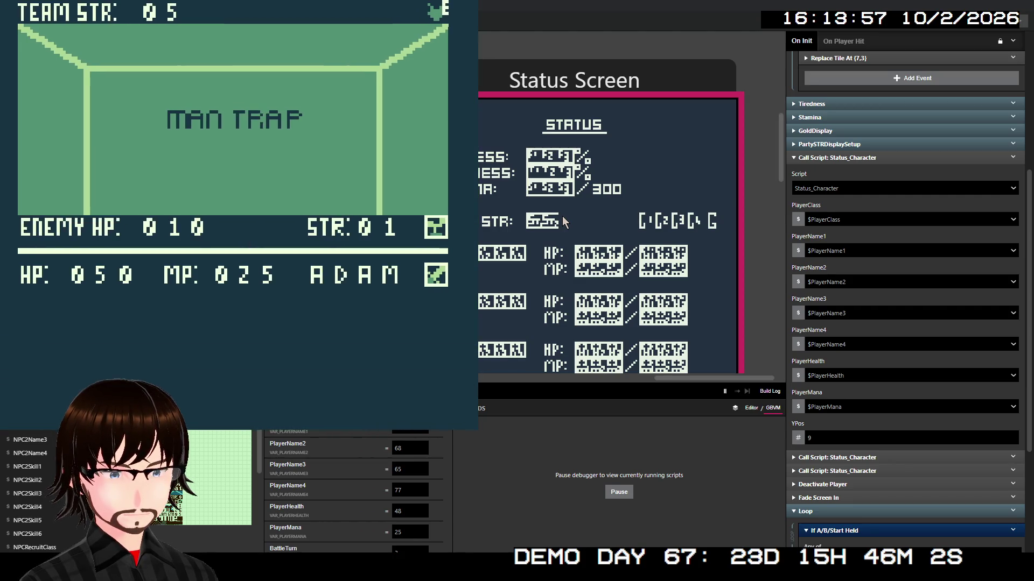
- Attack the Man Trap, then kill the zombie with Fire for 100 damage and collect the gold
{"action": "key", "text": "z"}
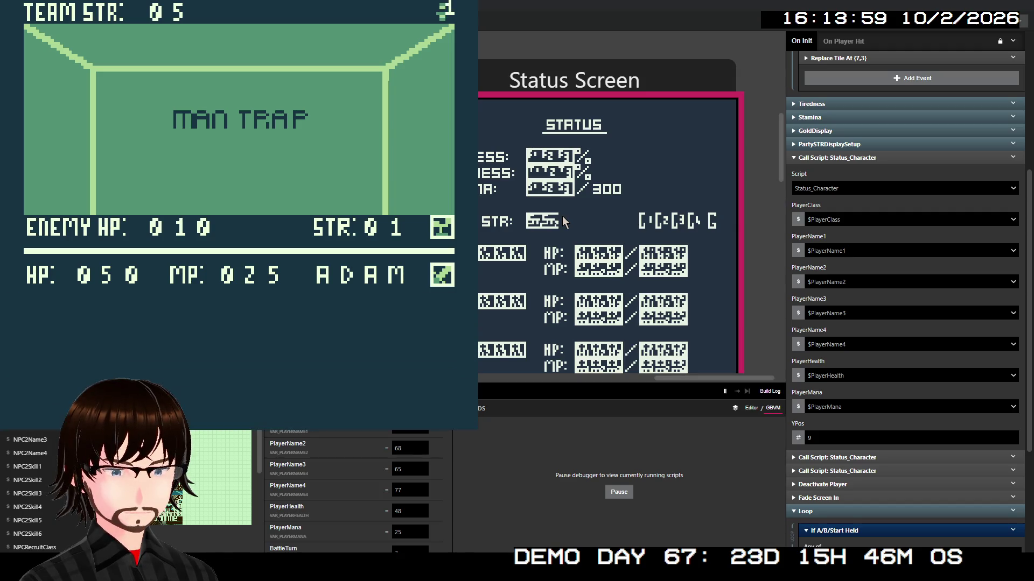
{"action": "key", "text": "z"}
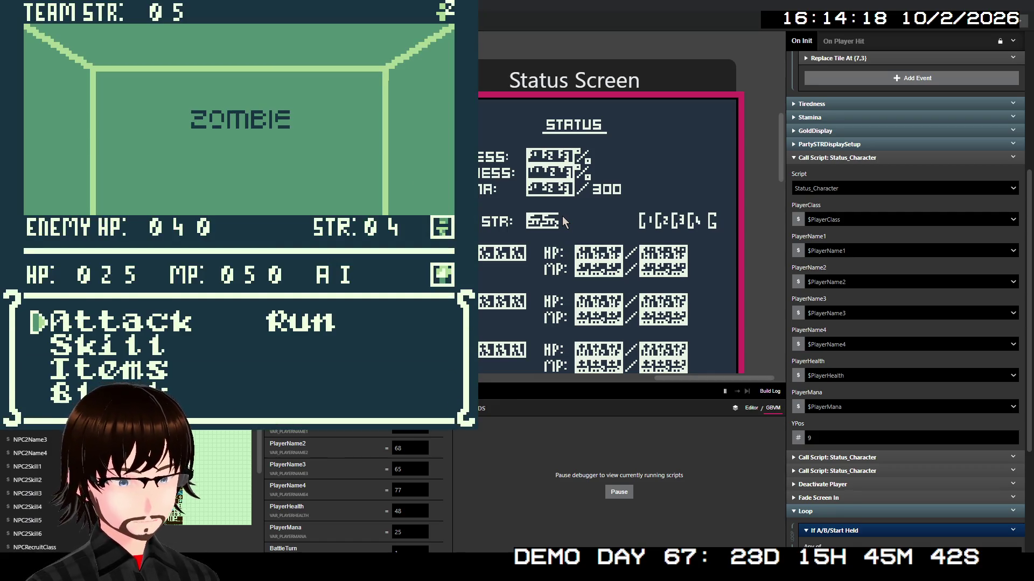
{"action": "key", "text": "Down"}
{"action": "key", "text": "z"}
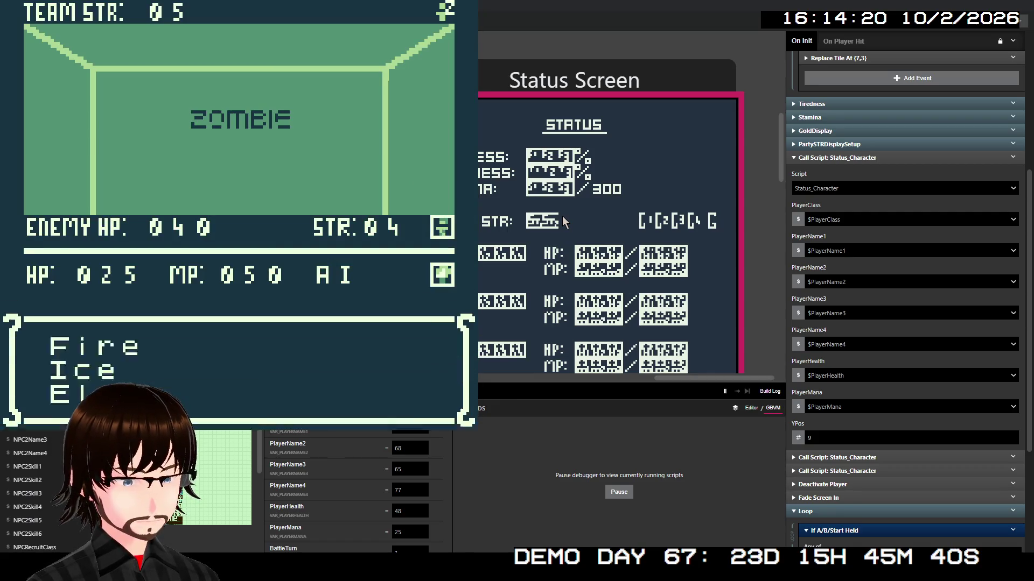
{"action": "key", "text": "z"}
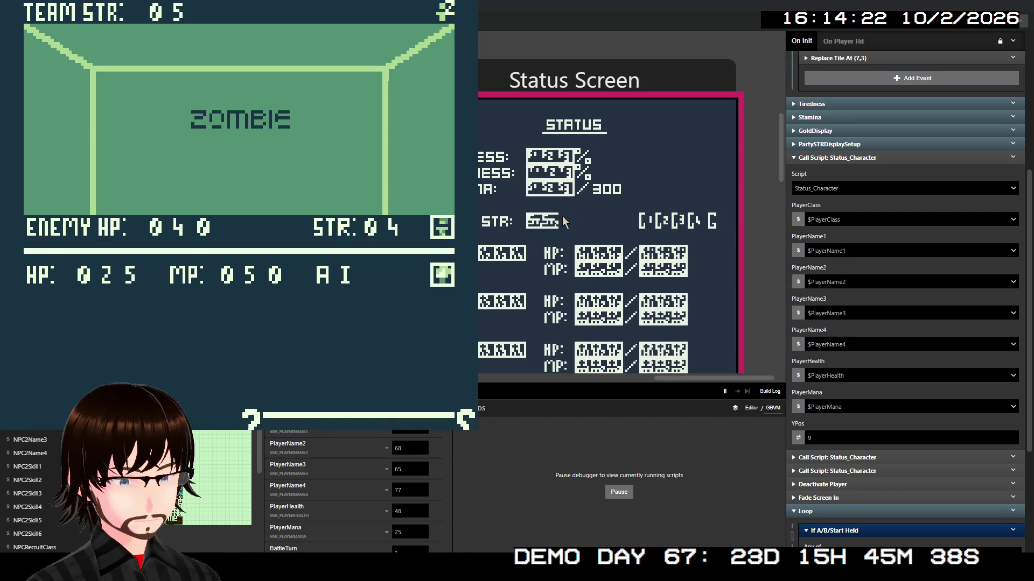
{"action": "key", "text": "z"}
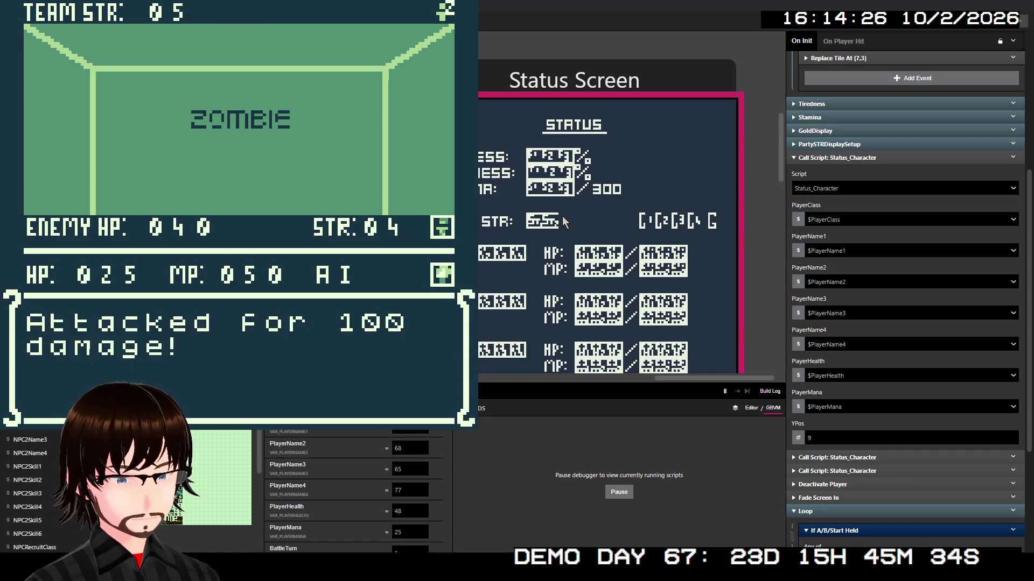
{"action": "key", "text": "z"}
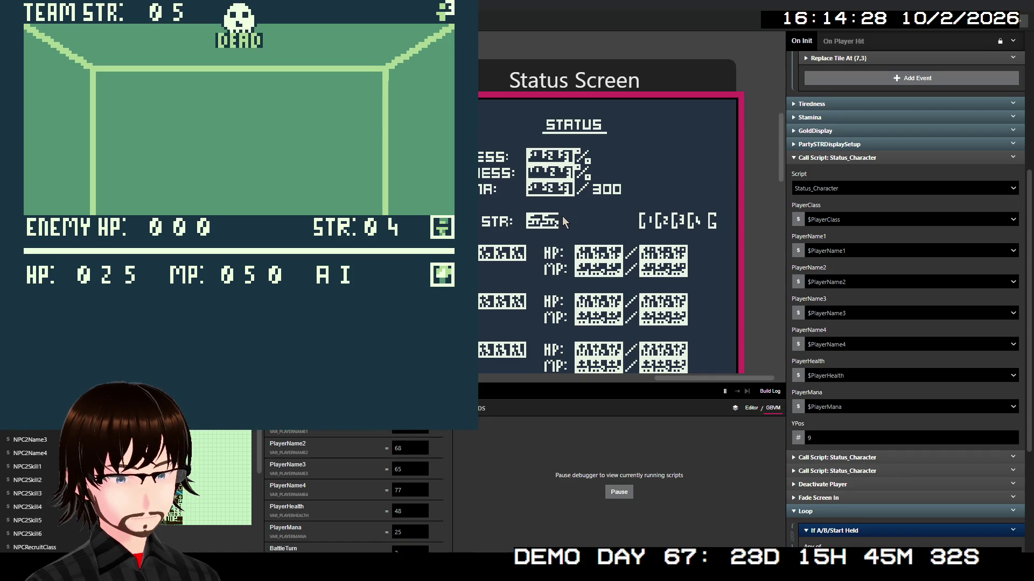
{"action": "key", "text": "z"}
{"action": "key", "text": "z"}
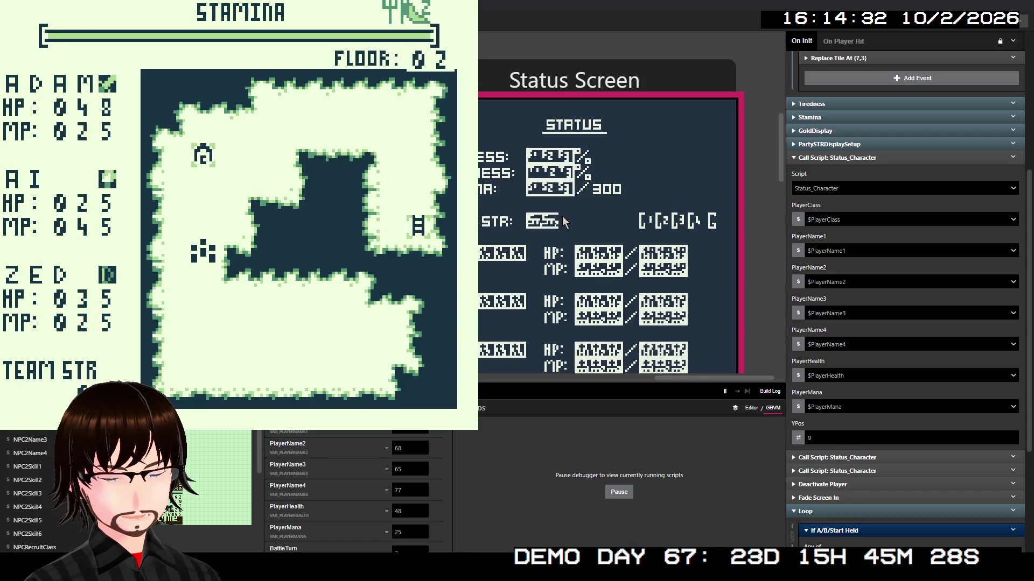
- Walk to the camp tent and view the party status from the camp prompt
{"action": "key", "text": "Up"}
{"action": "key", "text": "Up"}
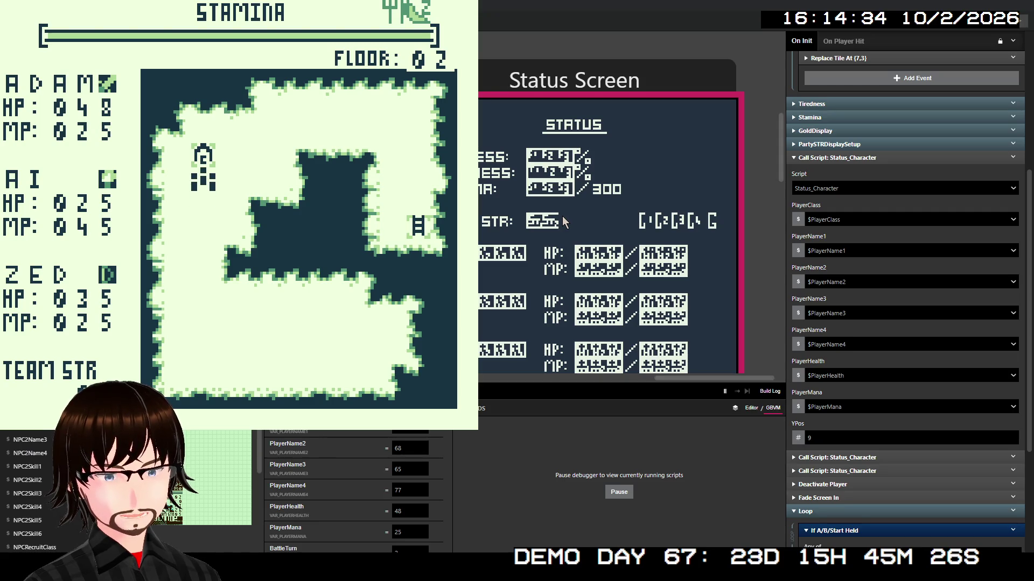
{"action": "key", "text": "z"}
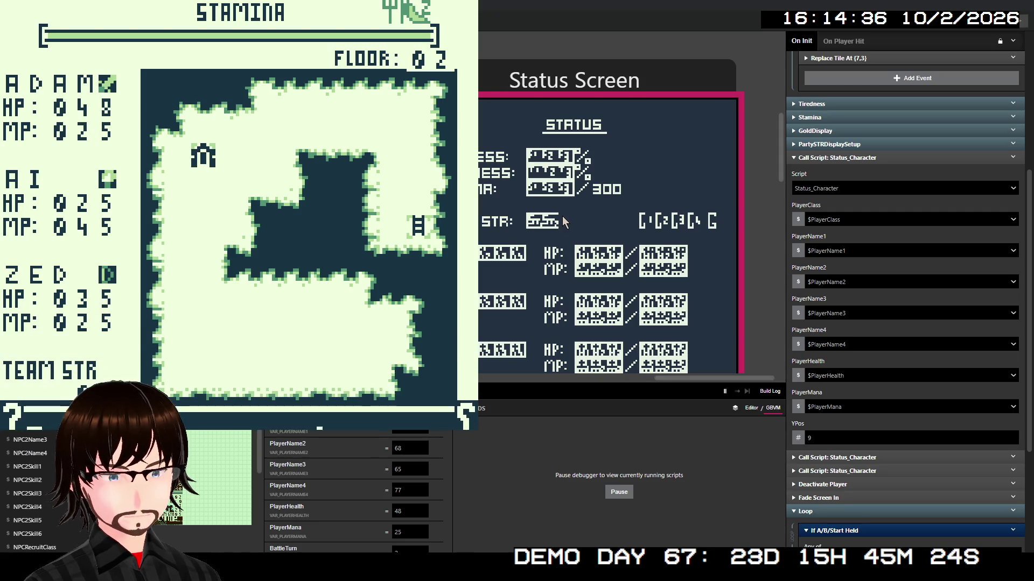
{"action": "key", "text": "z"}
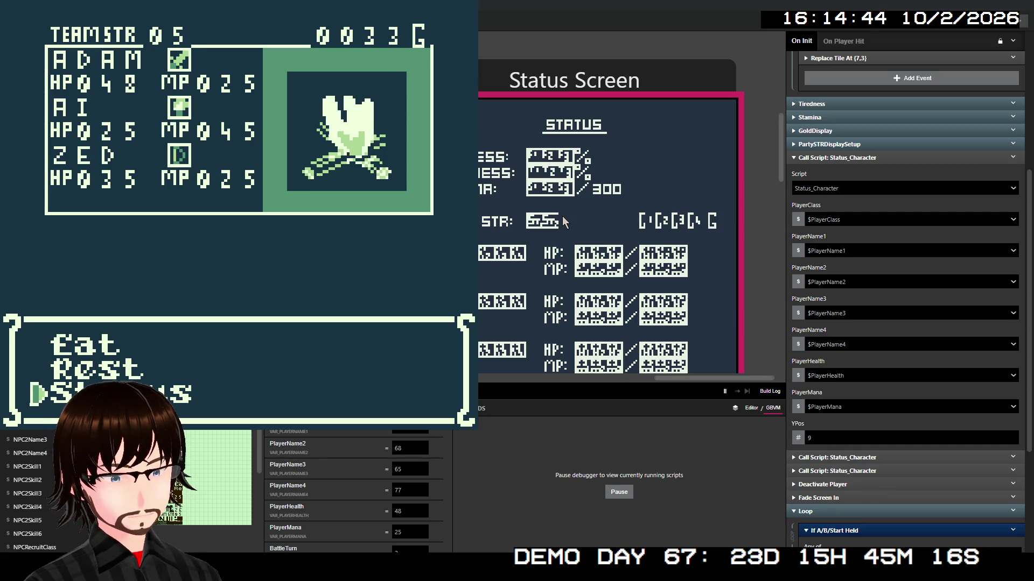
{"action": "key", "text": "z"}
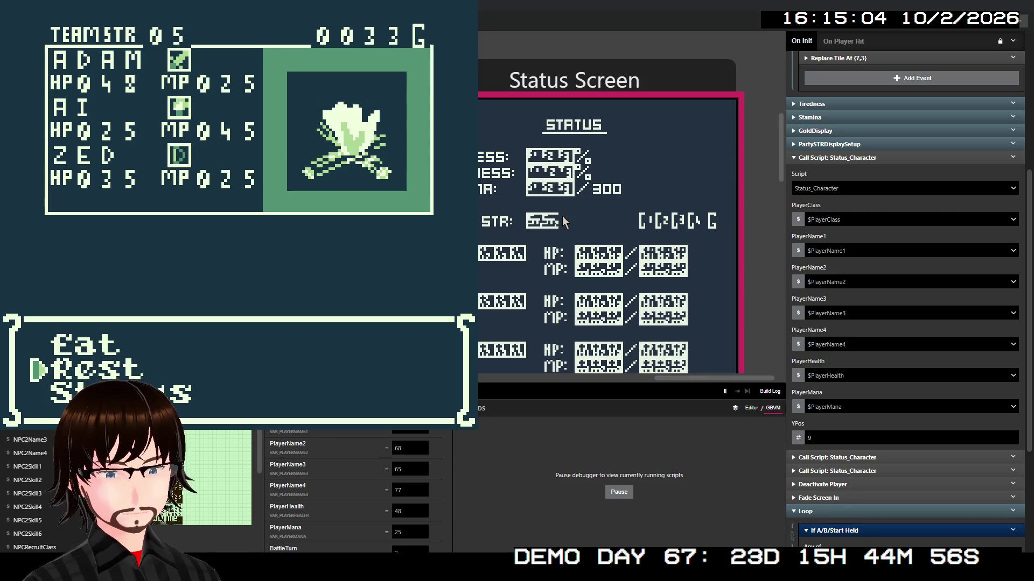
- Rest the party at camp, bringing ADAM to 090 HP and AI to 090 MP
{"action": "key", "text": "Down"}
{"action": "key", "text": "Down"}
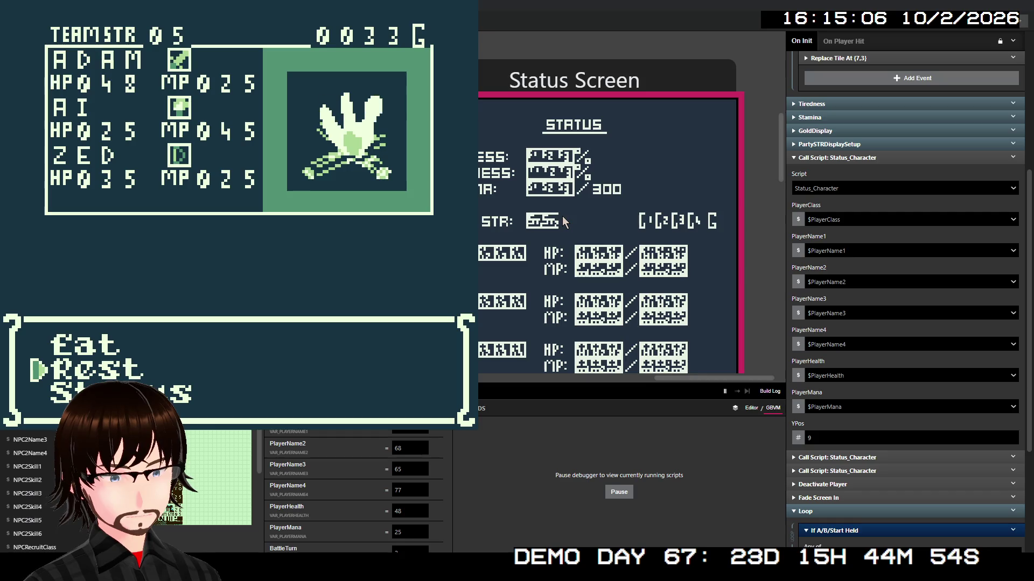
{"action": "key", "text": "z"}
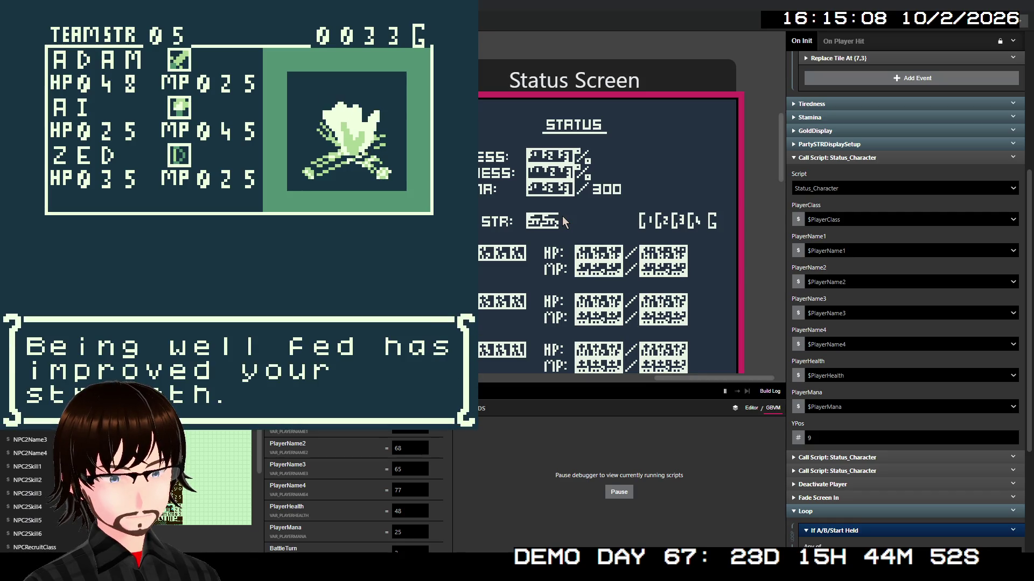
{"action": "key", "text": "z"}
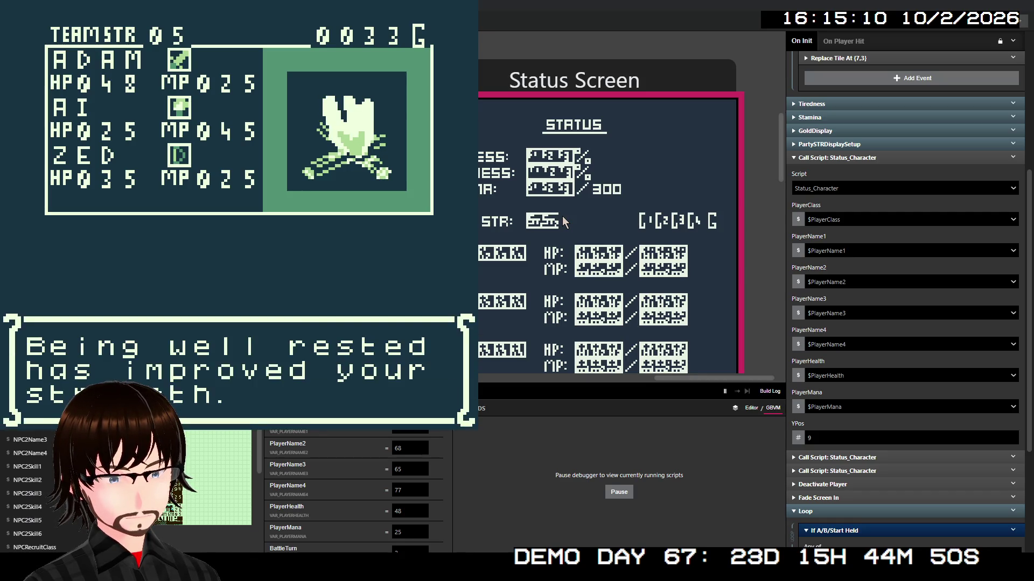
{"action": "key", "text": "z"}
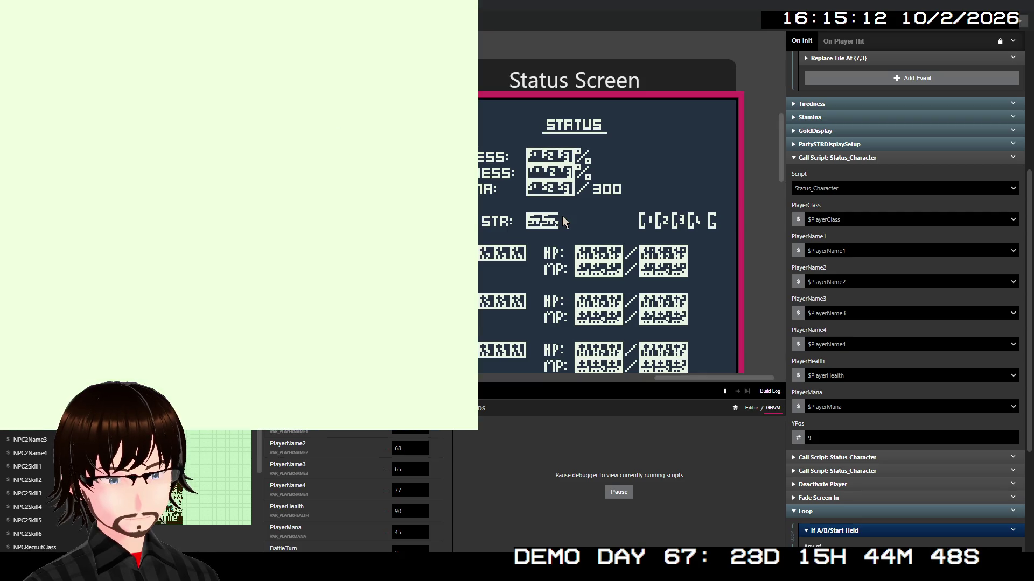
- Decline resting again and walk out through the floor's top exit
{"action": "key", "text": "z"}
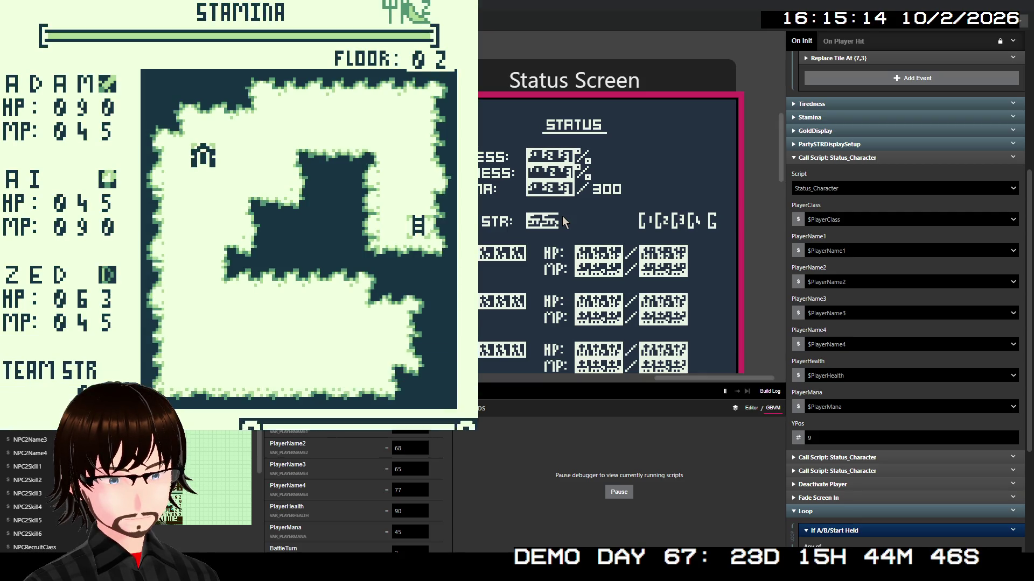
{"action": "key", "text": "z"}
{"action": "key", "text": "Right"}
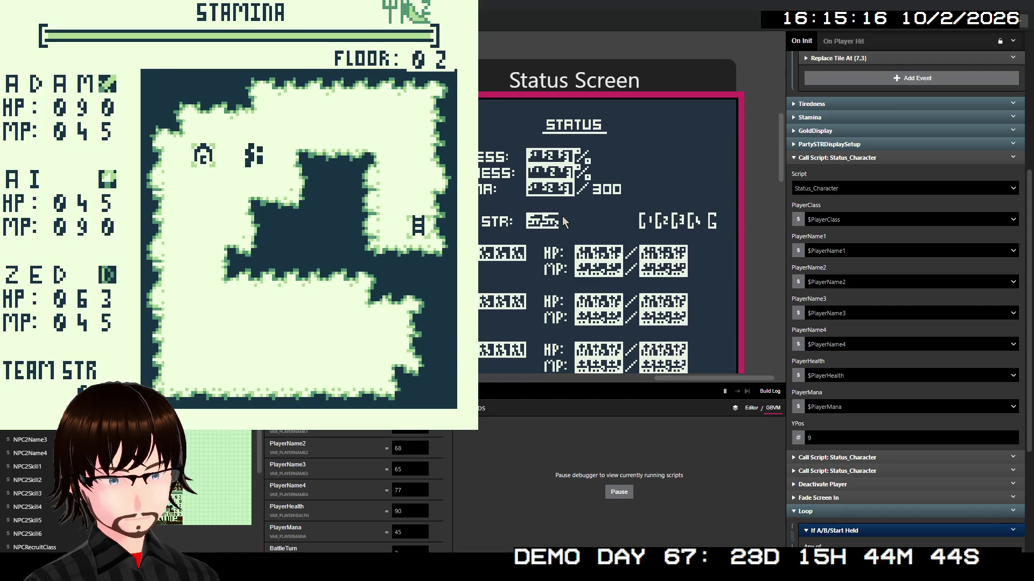
{"action": "key", "text": "Up"}
{"action": "key", "text": "Right"}
{"action": "key", "text": "Up"}
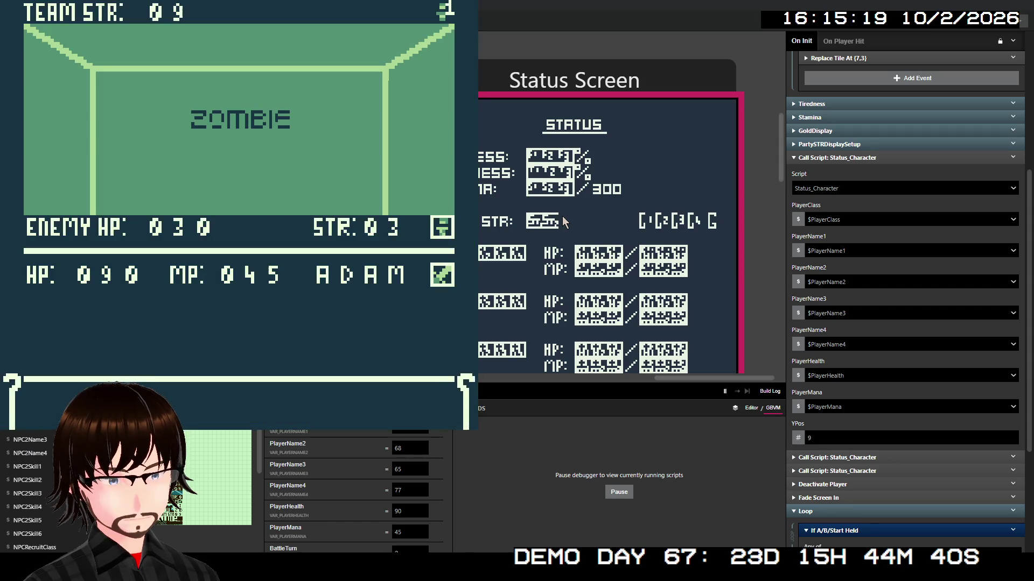
- Defeat the Zombie with repeated attacks
{"action": "key", "text": "z"}
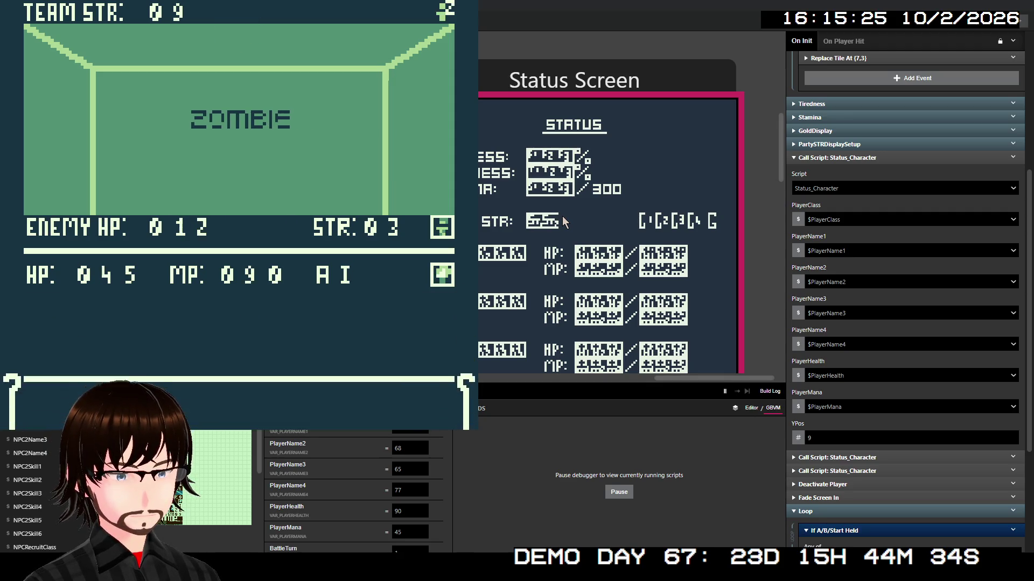
{"action": "key", "text": "z"}
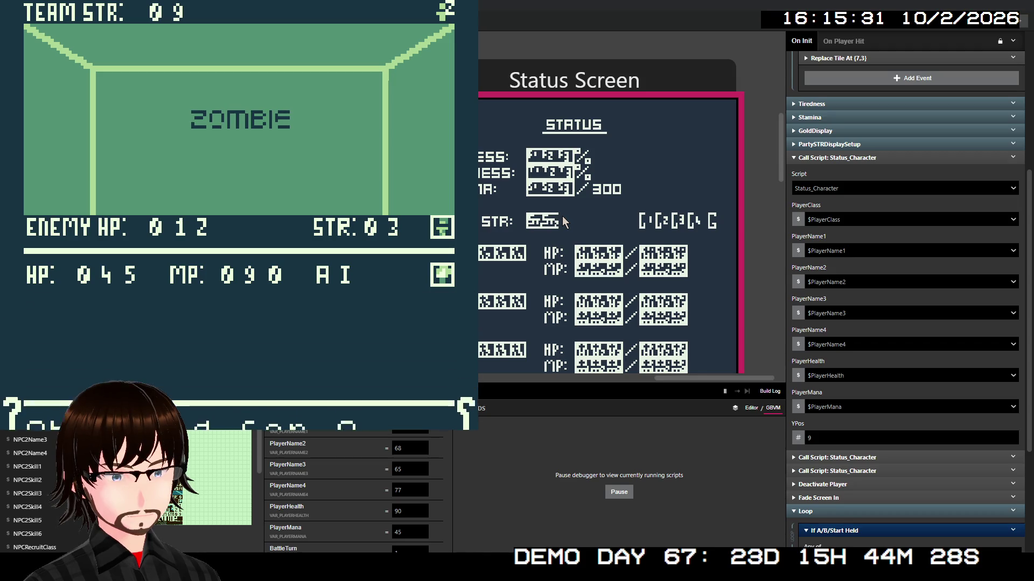
{"action": "key", "text": "z"}
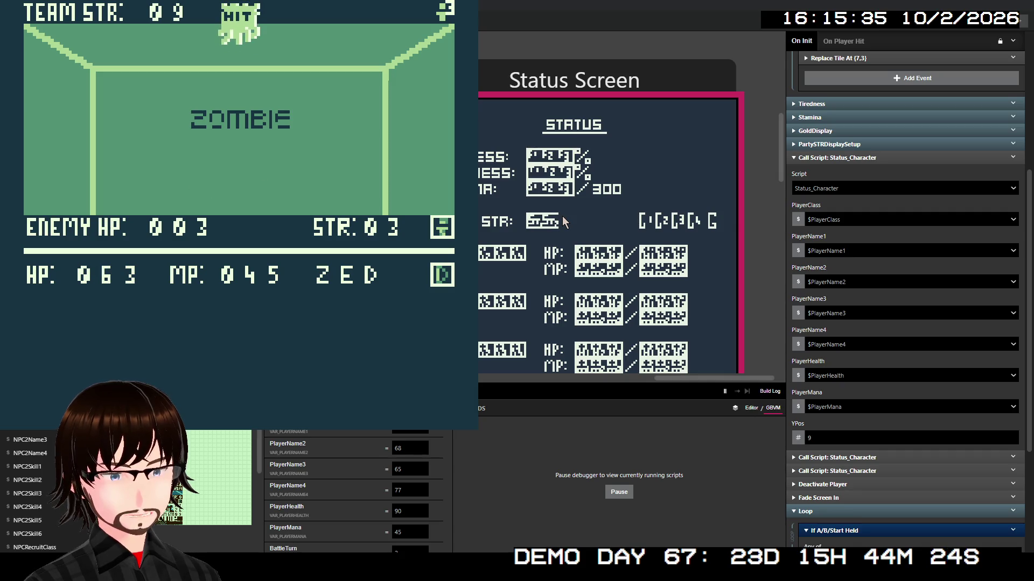
{"action": "key", "text": "z"}
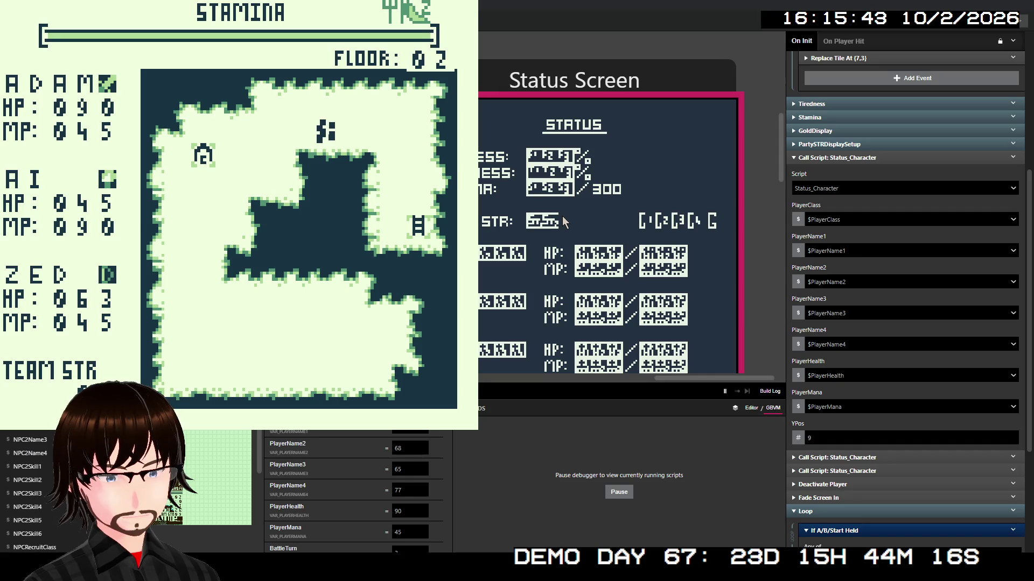
- Walk right and down into the next encounter and choose Move on to the next floor
{"action": "key", "text": "Right"}
{"action": "key", "text": "Right"}
{"action": "key", "text": "Right"}
{"action": "key", "text": "Right"}
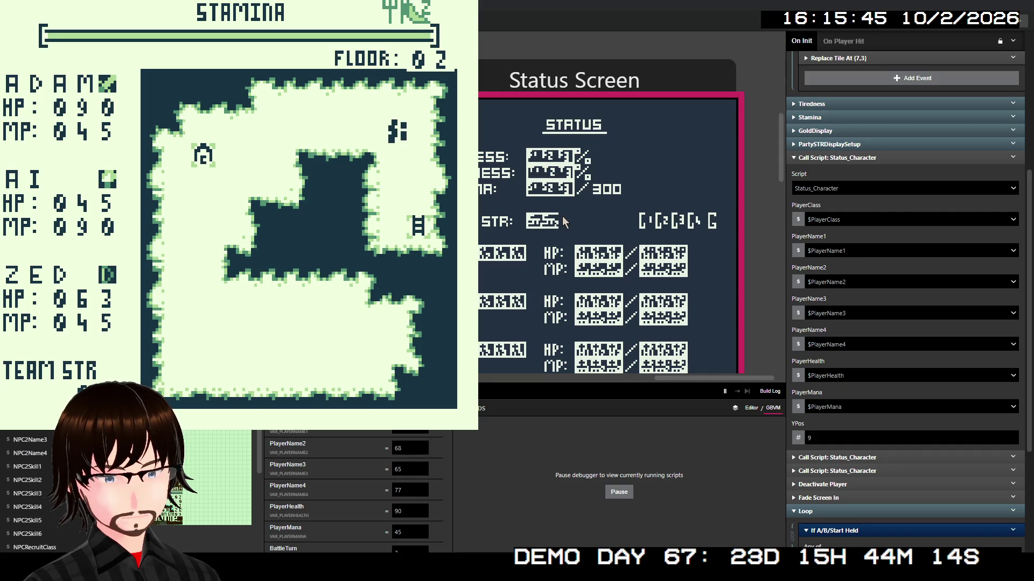
{"action": "key", "text": "Down"}
{"action": "key", "text": "Up"}
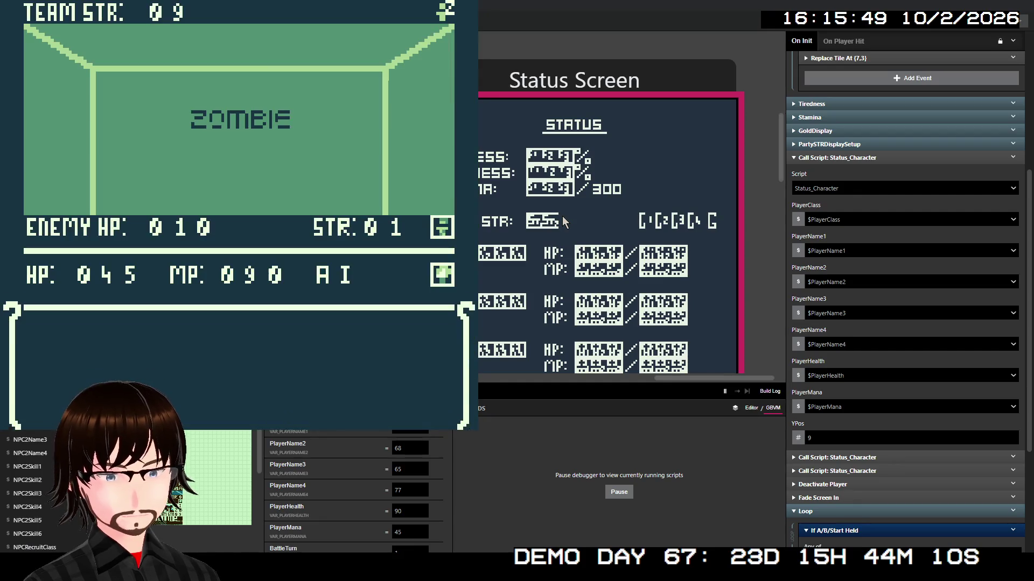
{"action": "key", "text": "z"}
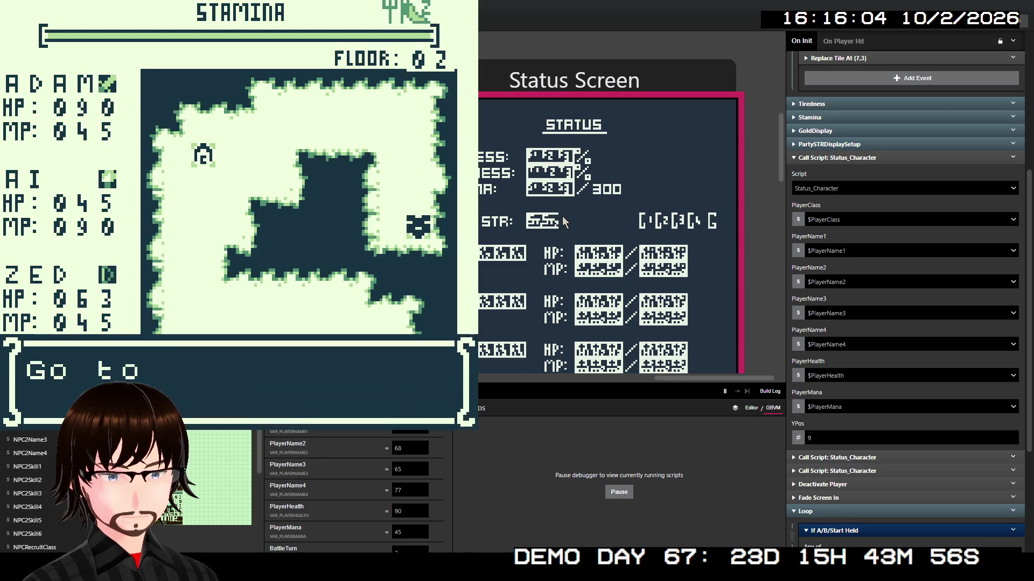
{"action": "key", "text": "z"}
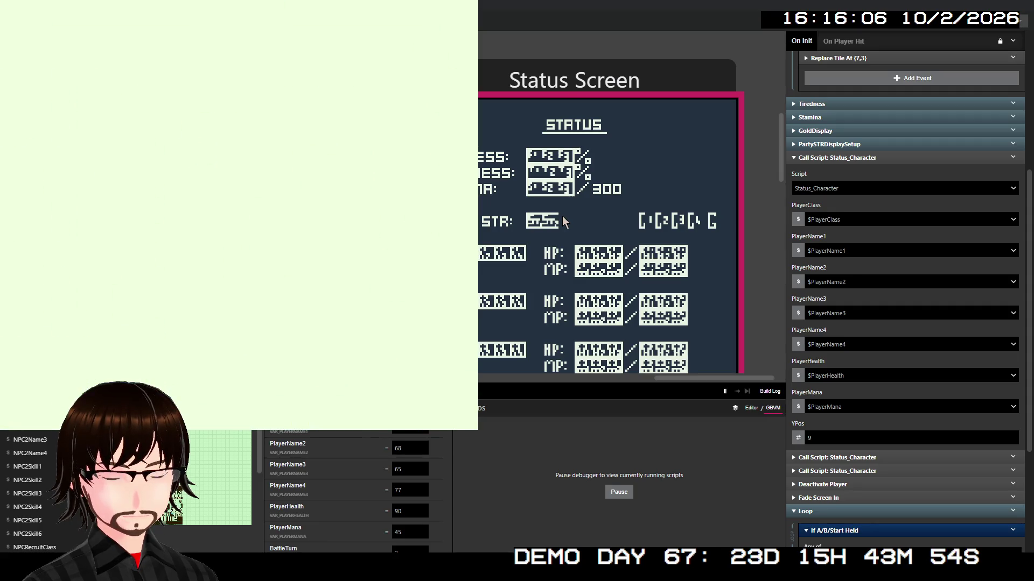
- Walk up into a Corrupted encounter and defeat it with an attack and the Fire skill
{"action": "key", "text": "Up"}
{"action": "key", "text": "Up"}
{"action": "key", "text": "Up"}
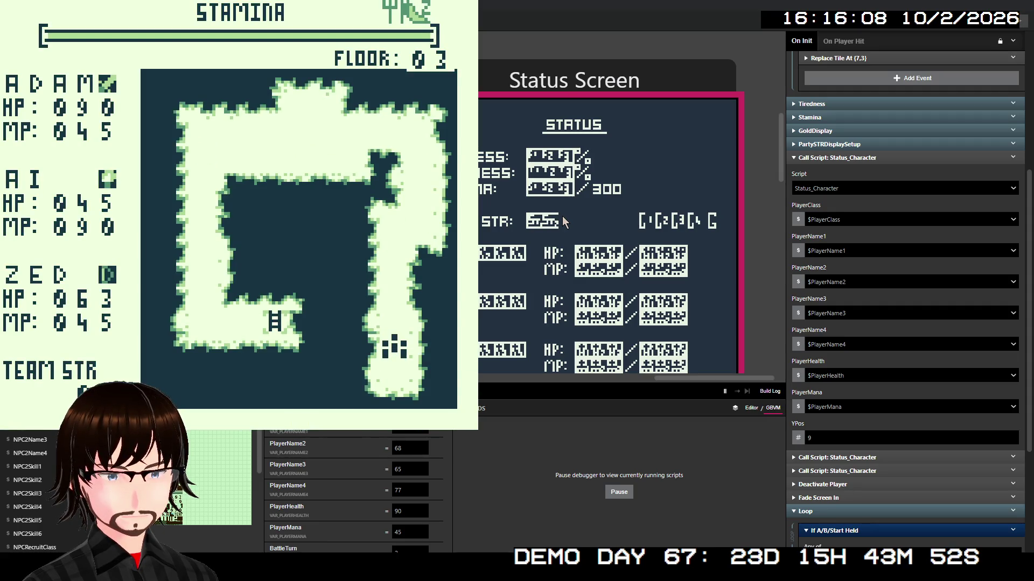
{"action": "key", "text": "Up"}
{"action": "key", "text": "Up"}
{"action": "key", "text": "Up"}
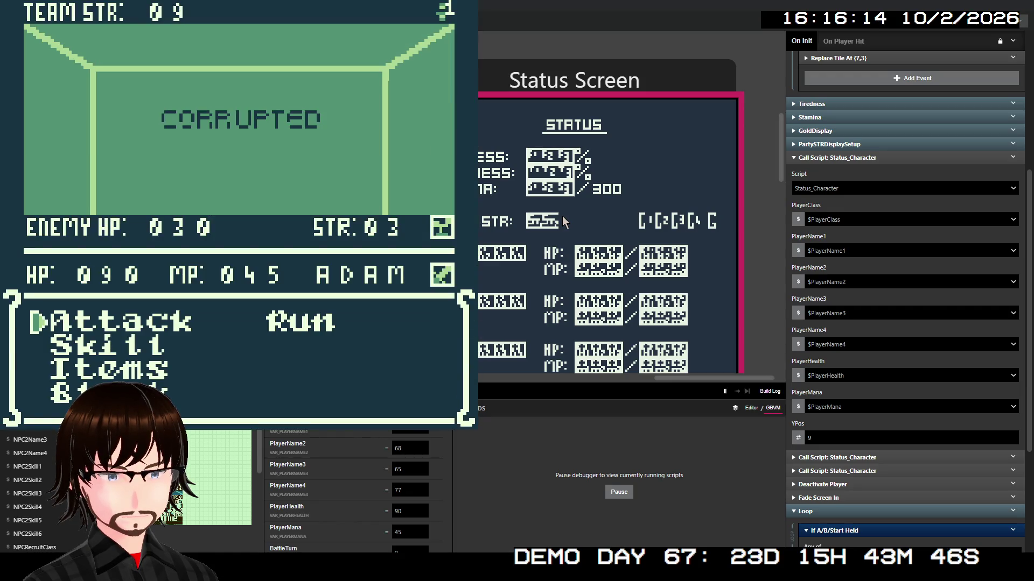
{"action": "key", "text": "z"}
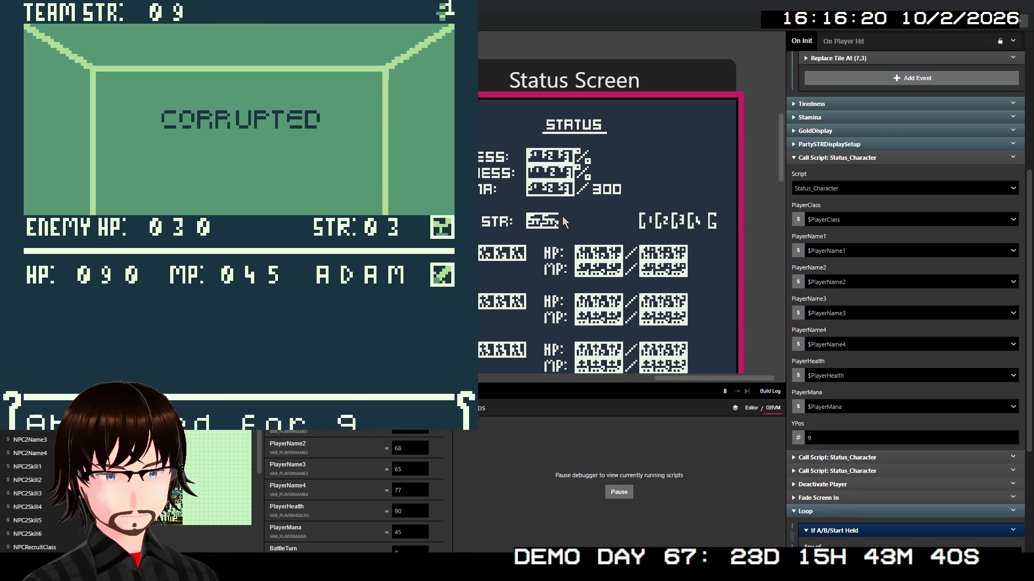
{"action": "key", "text": "Down"}
{"action": "key", "text": "z"}
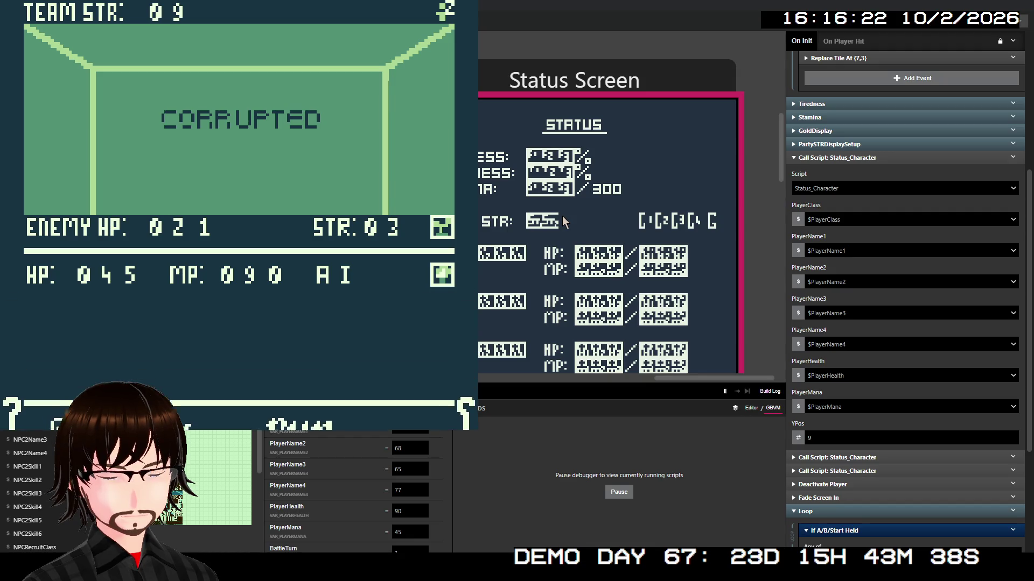
{"action": "key", "text": "z"}
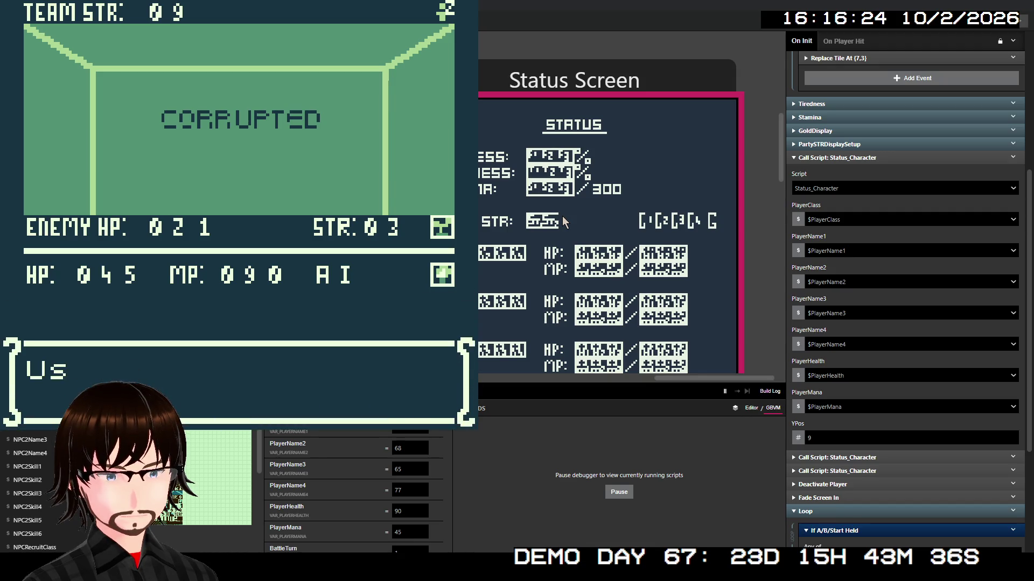
{"action": "key", "text": "z"}
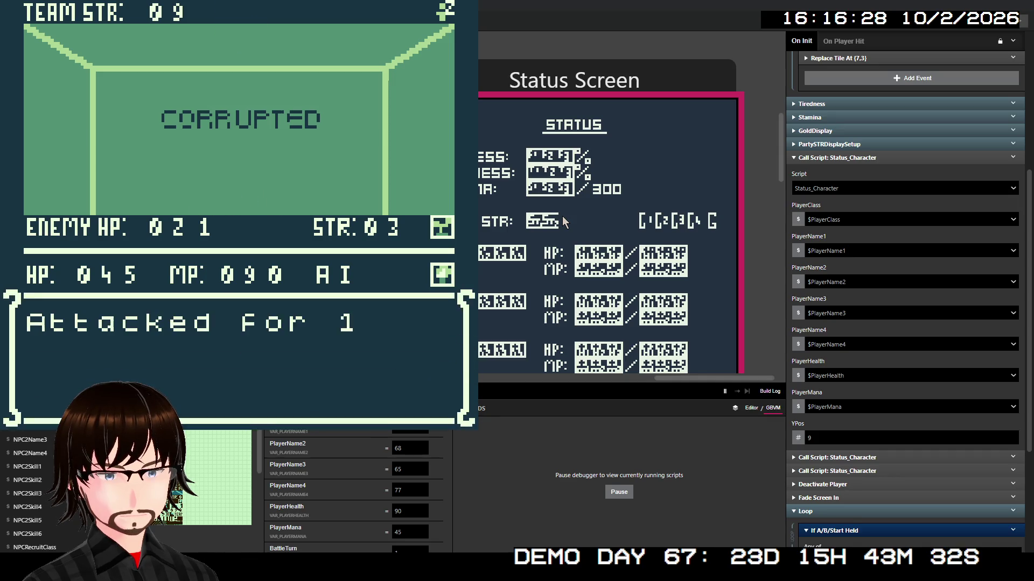
{"action": "key", "text": "z"}
{"action": "key", "text": "z"}
{"action": "key", "text": "z"}
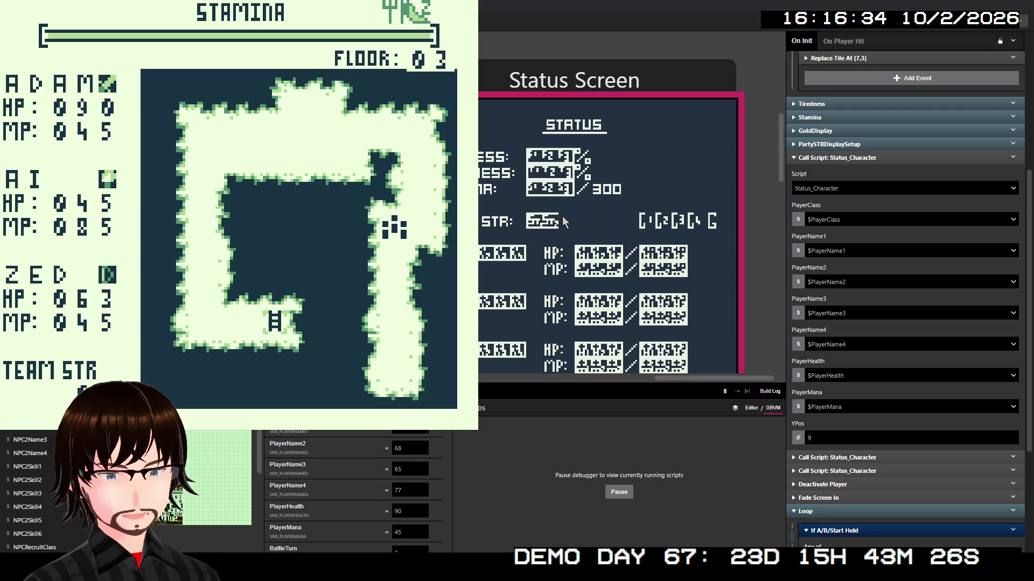
- Walk into a Satyrs battle and defeat them with two attacks
{"action": "key", "text": "Right"}
{"action": "key", "text": "Up"}
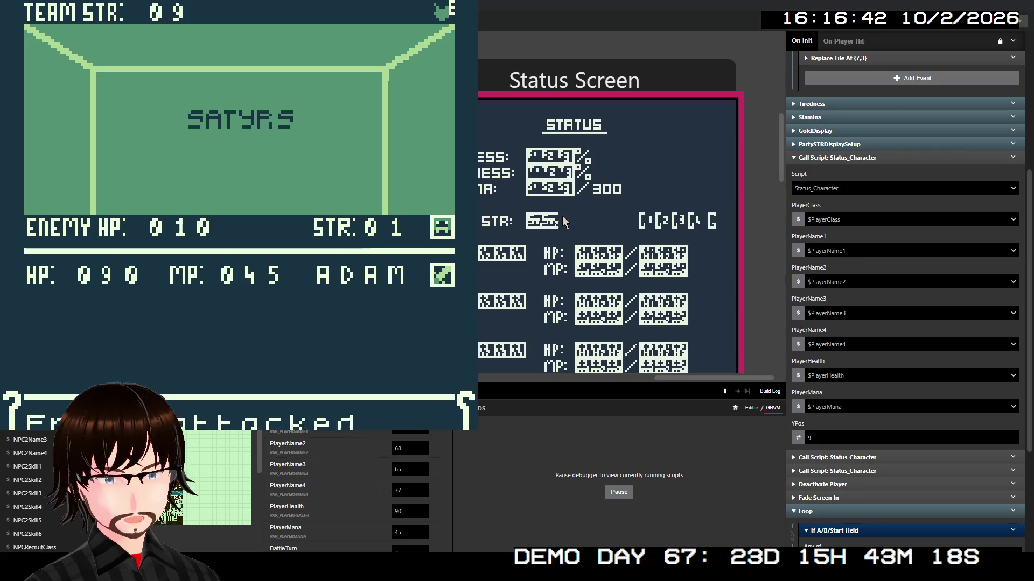
{"action": "key", "text": "z"}
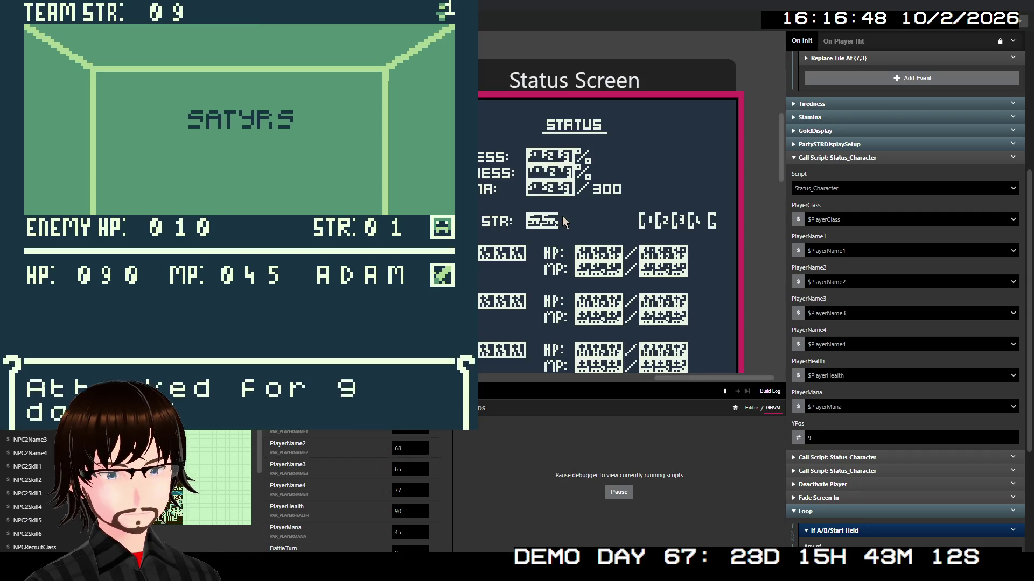
{"action": "key", "text": "z"}
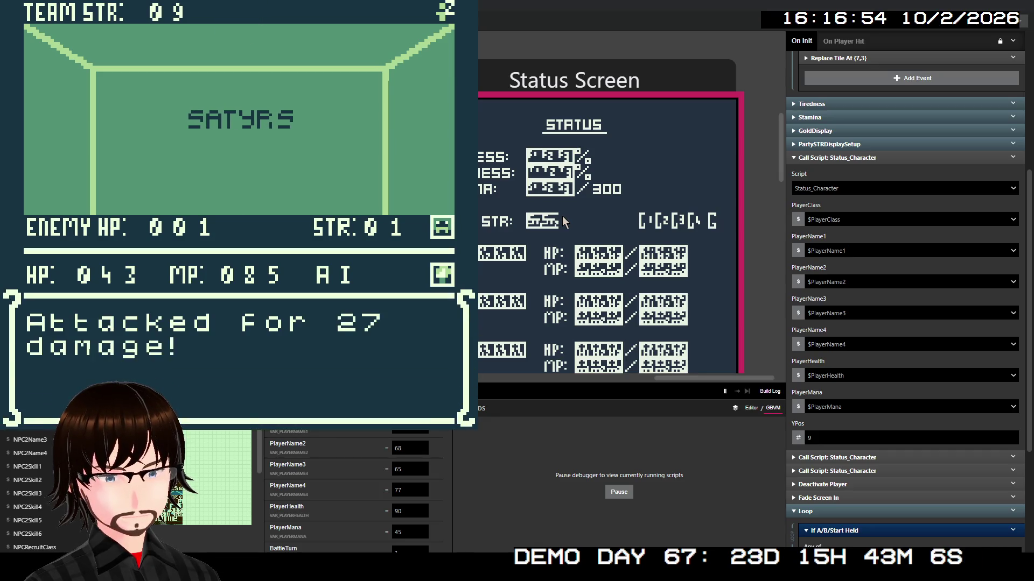
{"action": "key", "text": "z"}
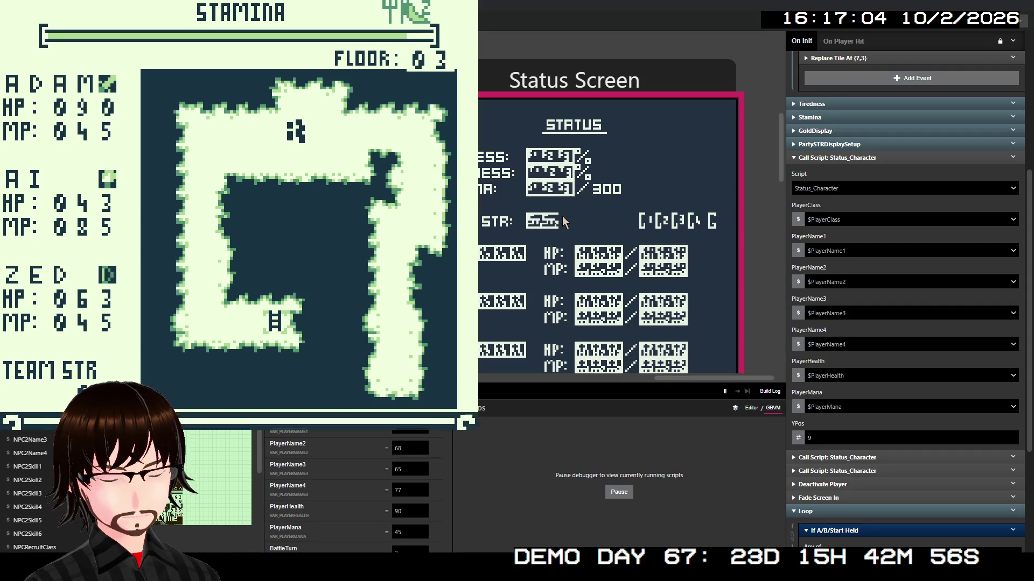
{"action": "key", "text": "Down"}
{"action": "key", "text": "Down"}
{"action": "key", "text": "Down"}
- View the party status, then walk left on floor 03 into a Fallen Angel battle
{"action": "key", "text": "z"}
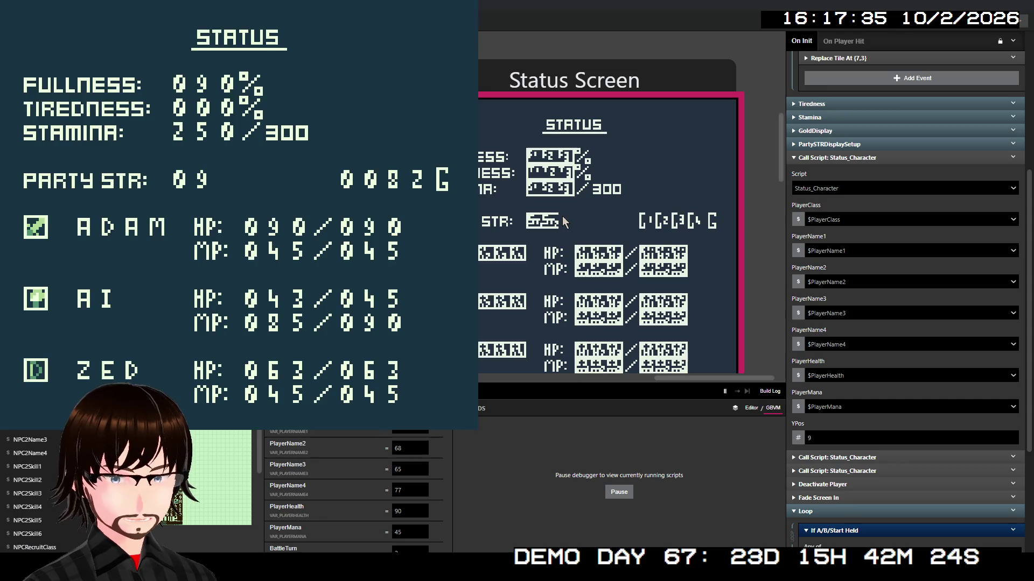
{"action": "key", "text": "x"}
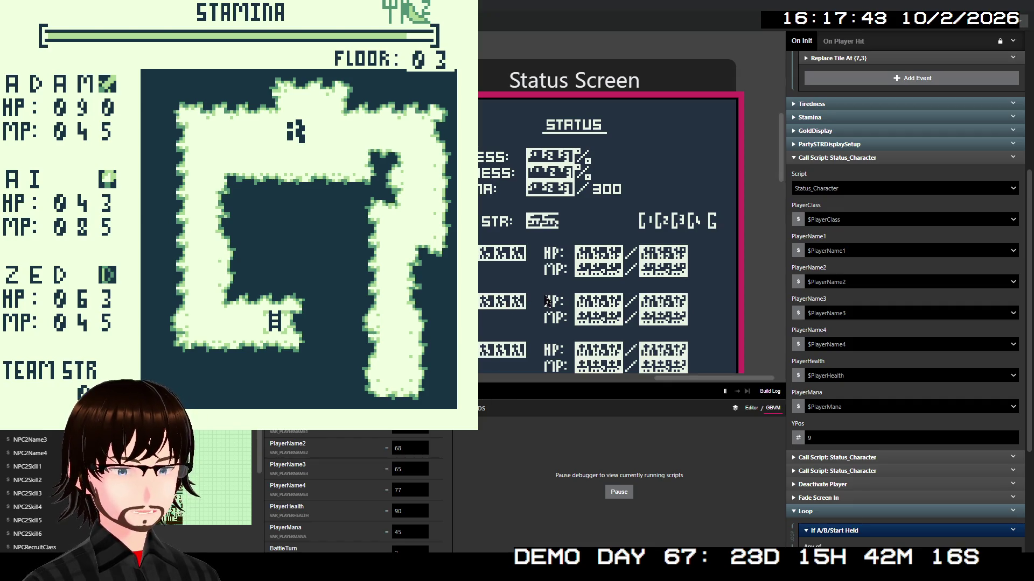
{"action": "key", "text": "Left"}
{"action": "key", "text": "Left"}
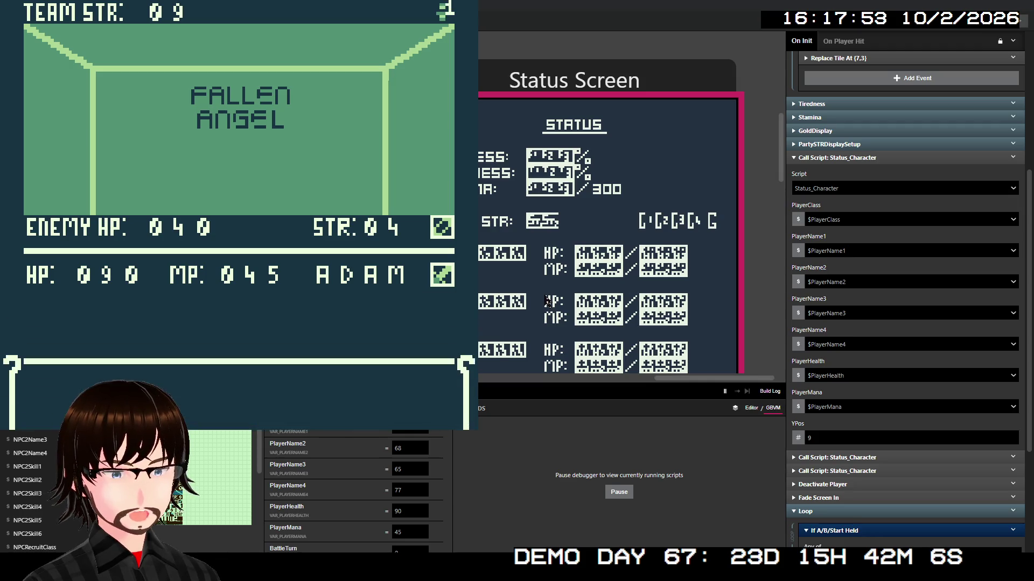
- Finish the Fallen Angel fight, then beat the Horned Devil with an attack and AI's Ice spell
{"action": "key", "text": "z"}
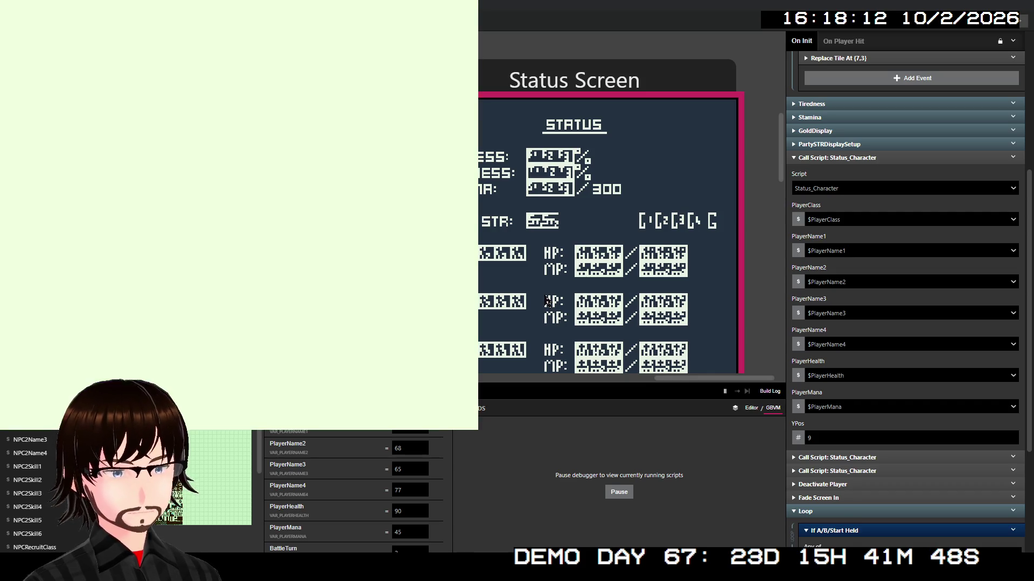
{"action": "key", "text": "Left"}
{"action": "key", "text": "Down"}
{"action": "key", "text": "Down"}
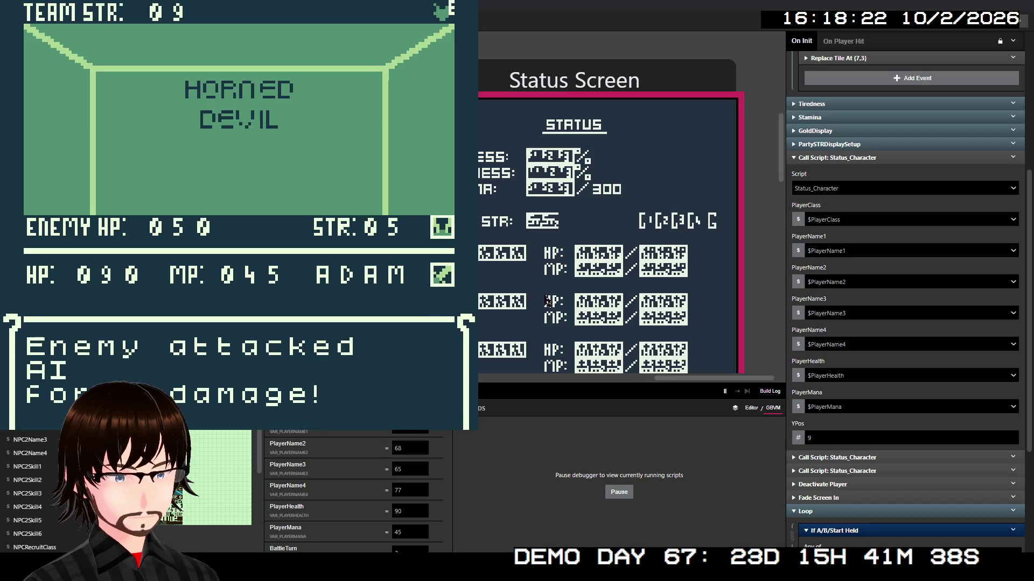
{"action": "key", "text": "Down"}
{"action": "key", "text": "Up"}
{"action": "key", "text": "z"}
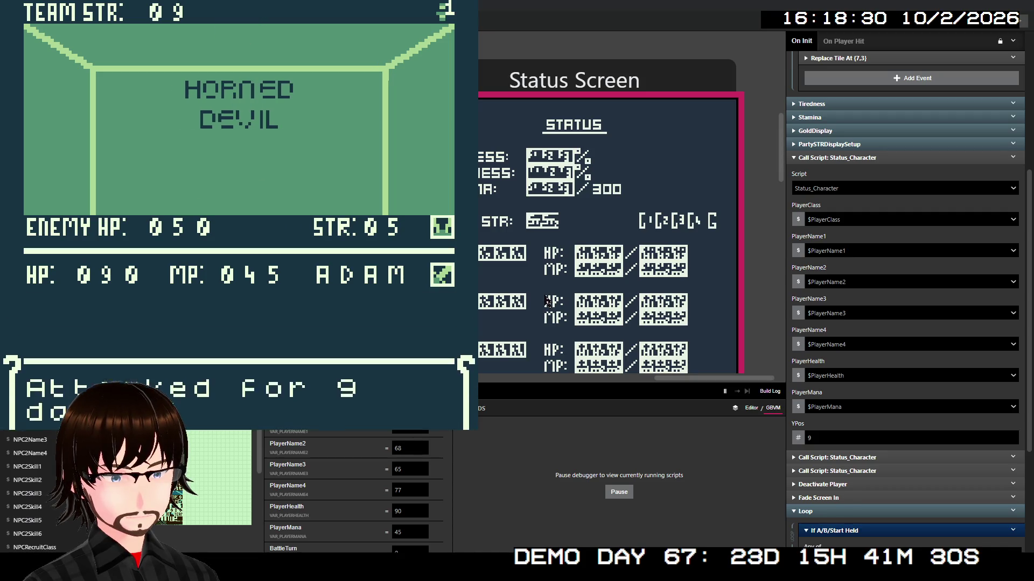
{"action": "key", "text": "z"}
{"action": "key", "text": "Down"}
{"action": "key", "text": "z"}
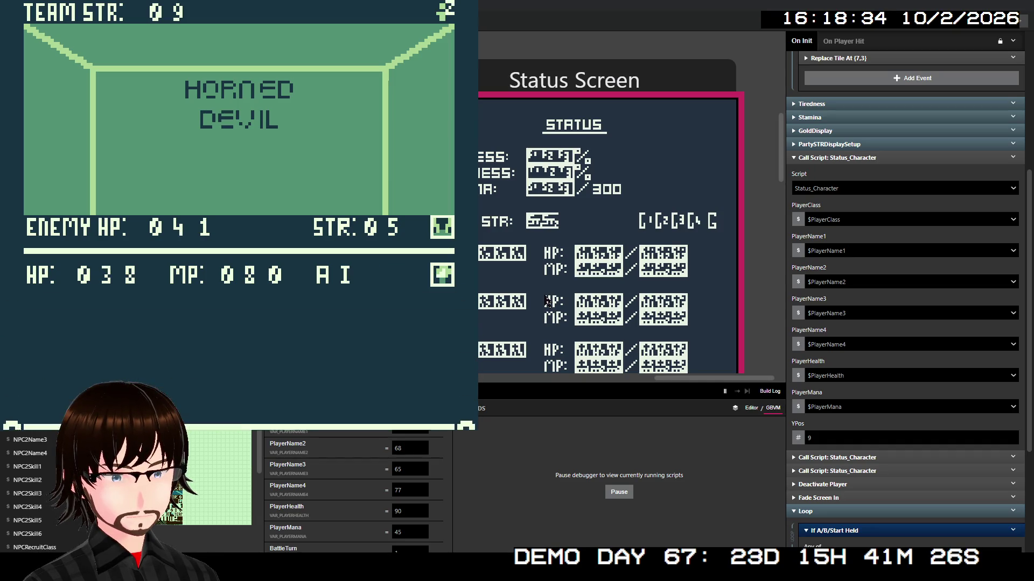
{"action": "key", "text": "z"}
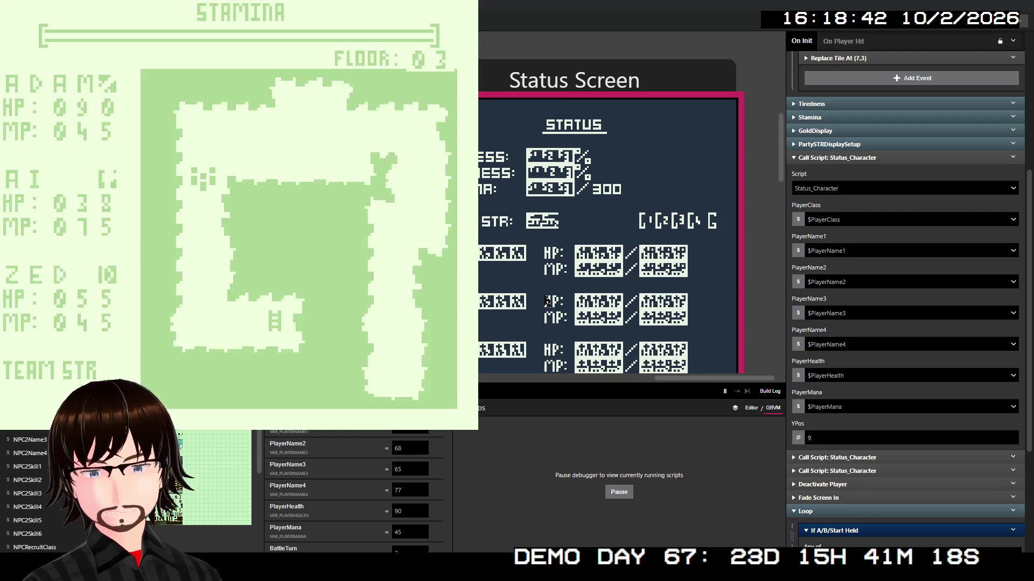
- Walk down the left corridor to the stairs and go on to floor 04
{"action": "key", "text": "Down"}
{"action": "key", "text": "Down"}
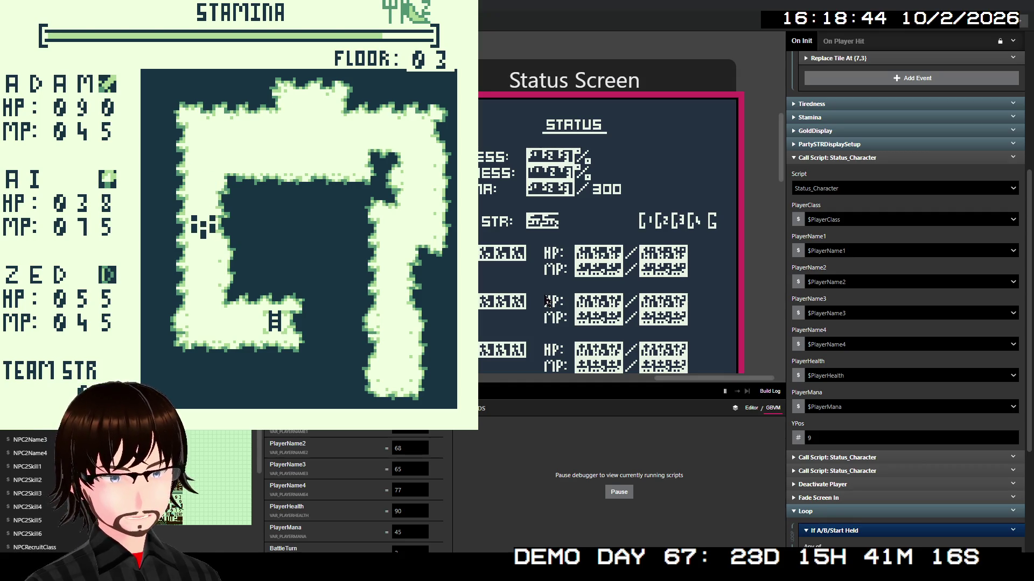
{"action": "key", "text": "Down"}
{"action": "key", "text": "Down"}
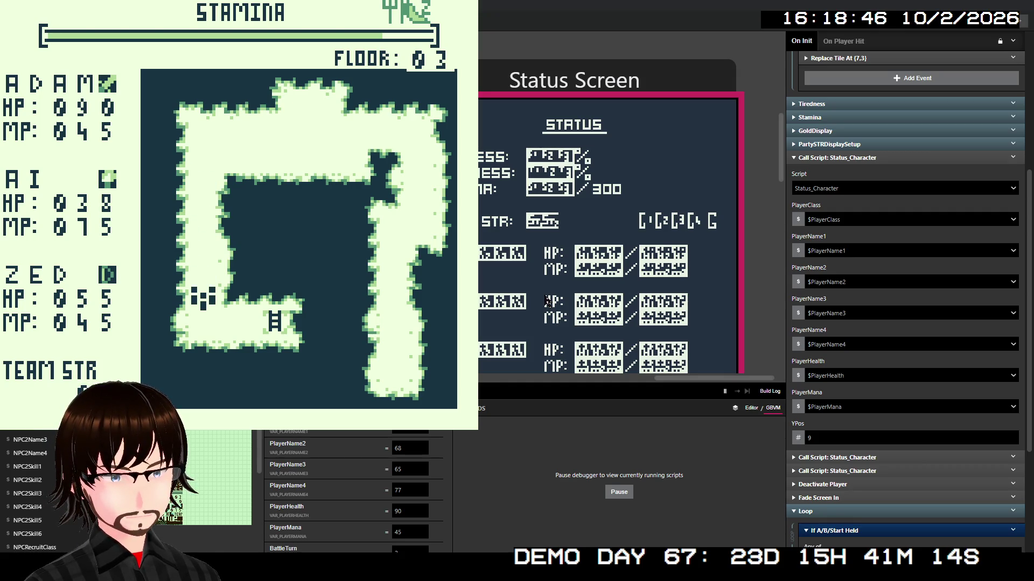
{"action": "key", "text": "Down"}
{"action": "key", "text": "Right"}
{"action": "key", "text": "Right"}
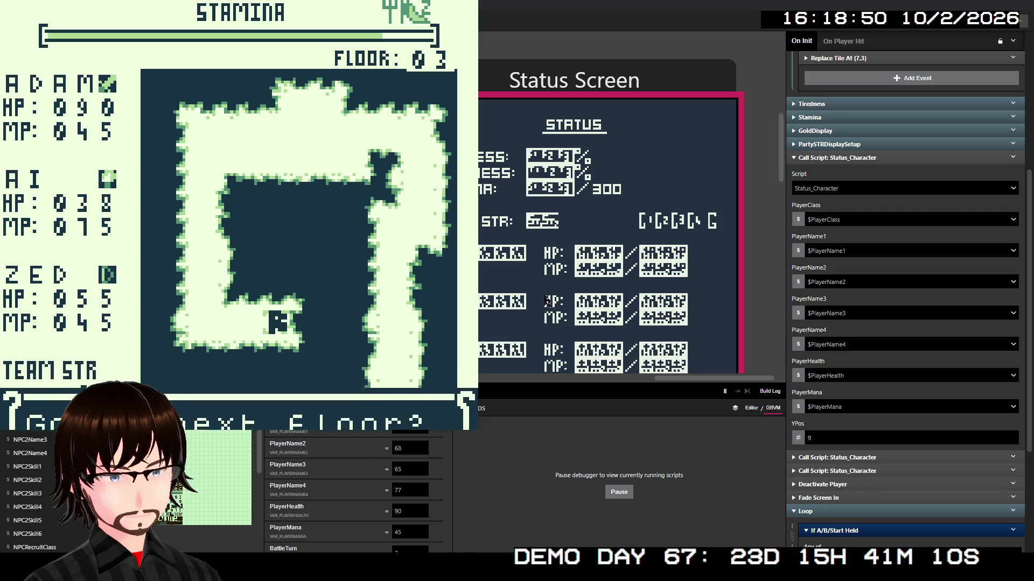
{"action": "key", "text": "z"}
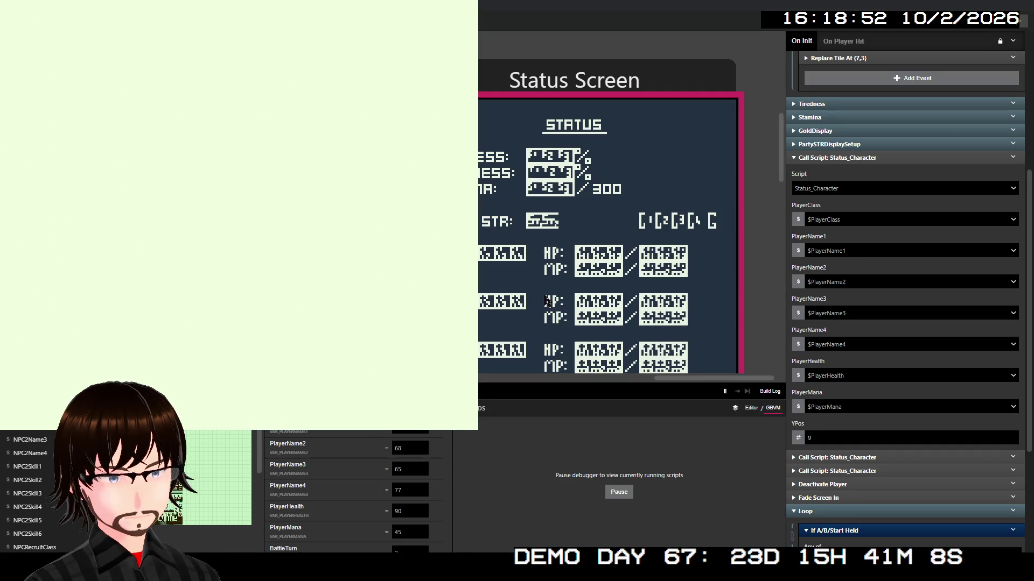
{"action": "key", "text": "Right"}
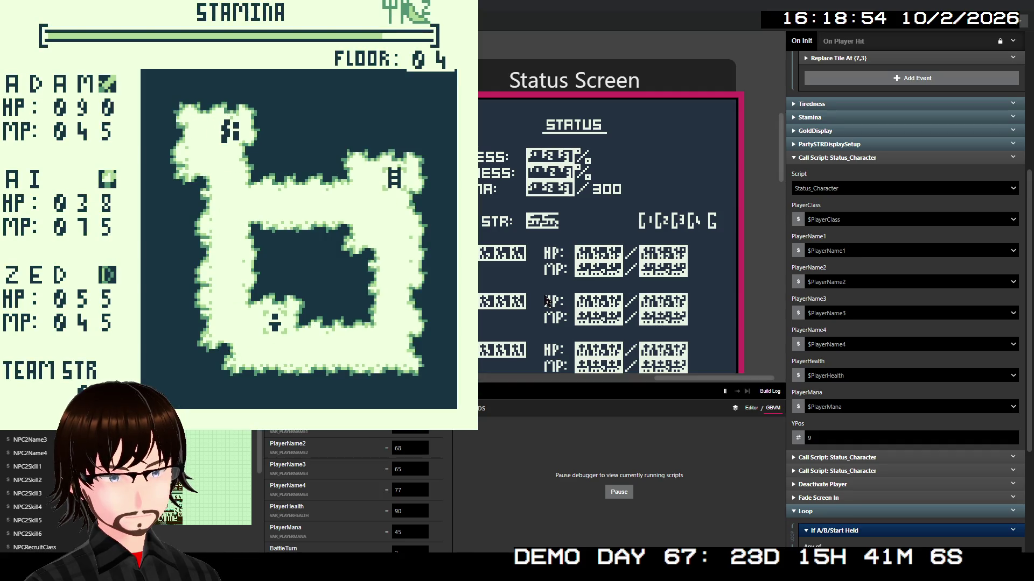
- Walk down, attack the zombie, then defeat the Nephilim with Zed's TrueShot skill
{"action": "key", "text": "Down"}
{"action": "key", "text": "Down"}
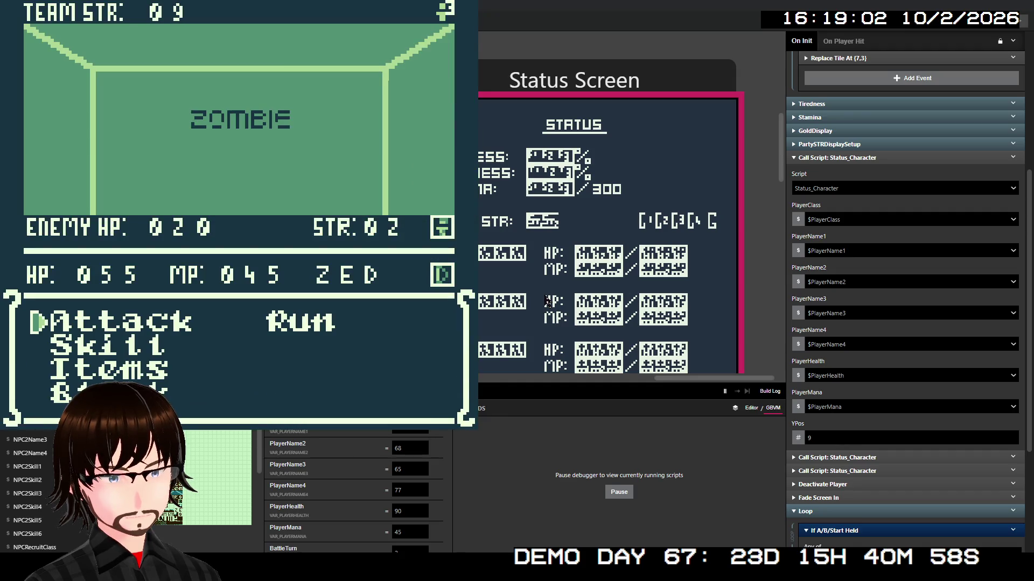
{"action": "key", "text": "z"}
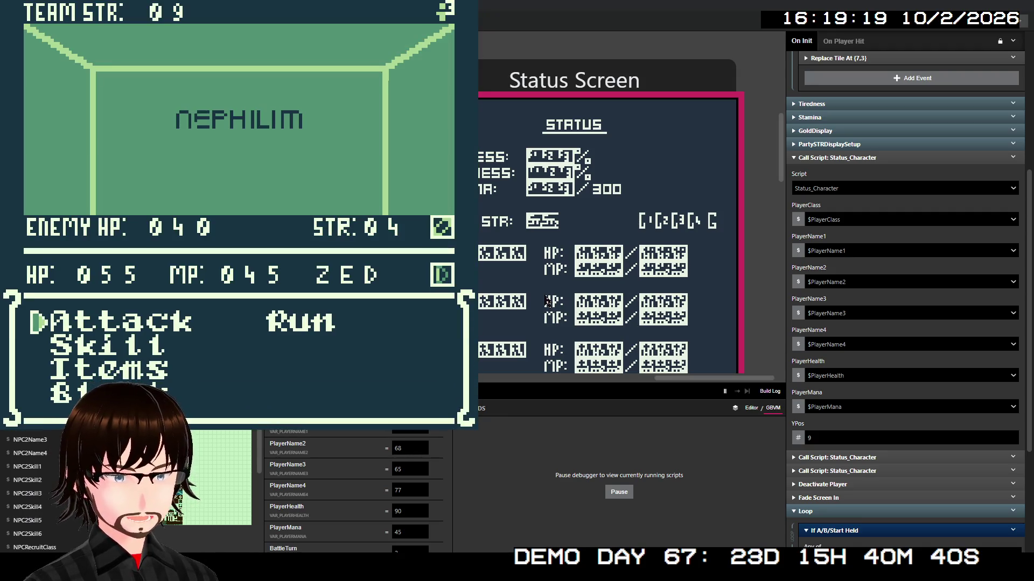
{"action": "key", "text": "Down"}
{"action": "key", "text": "z"}
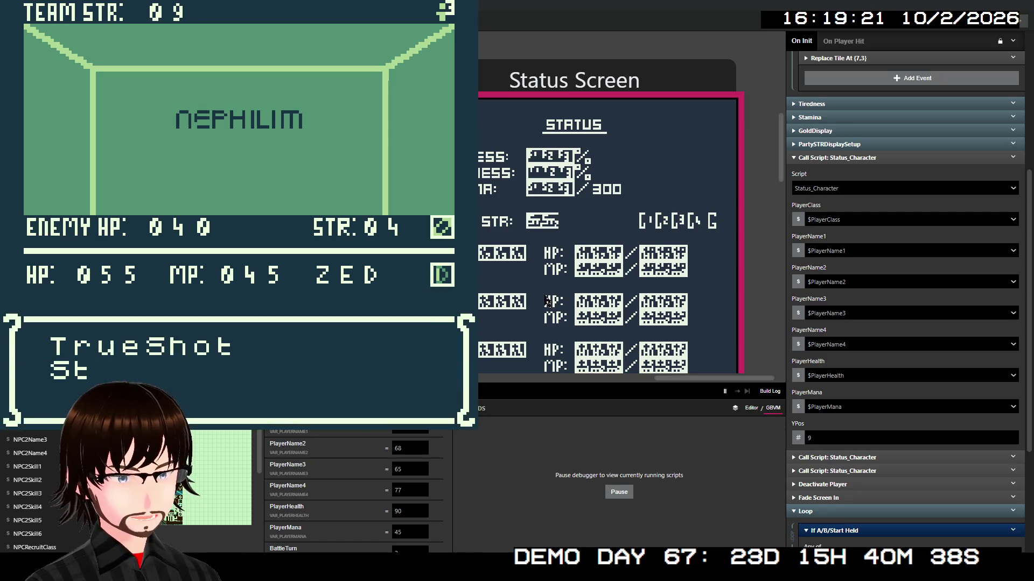
{"action": "key", "text": "z"}
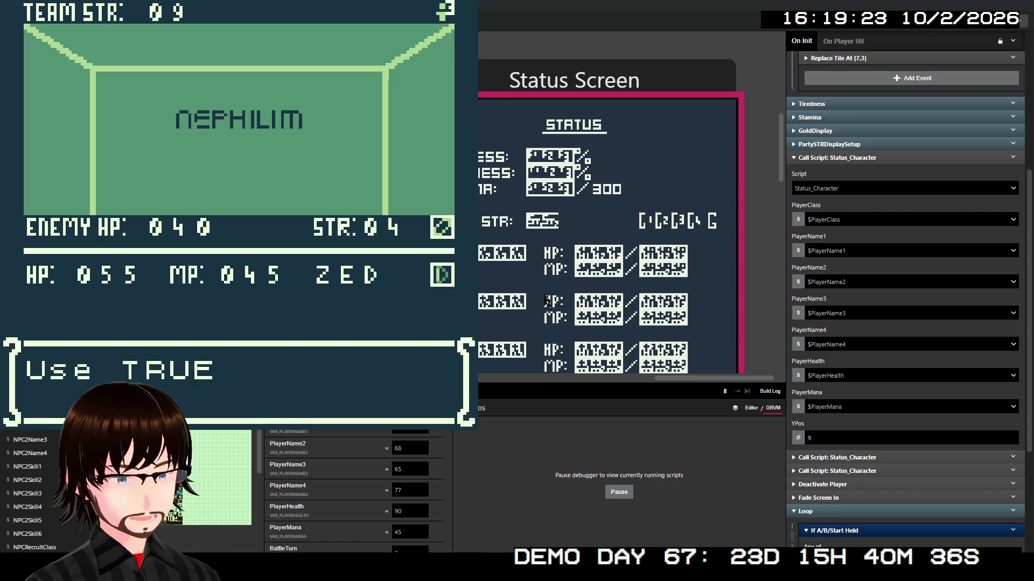
{"action": "key", "text": "z"}
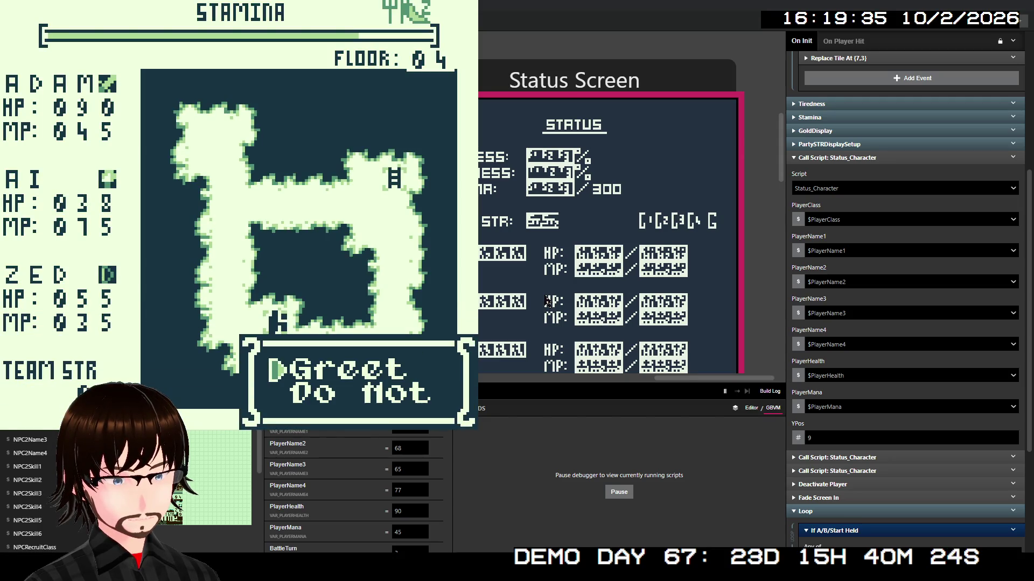
- Greet the stranger Owen and read through his join offer
{"action": "key", "text": "z"}
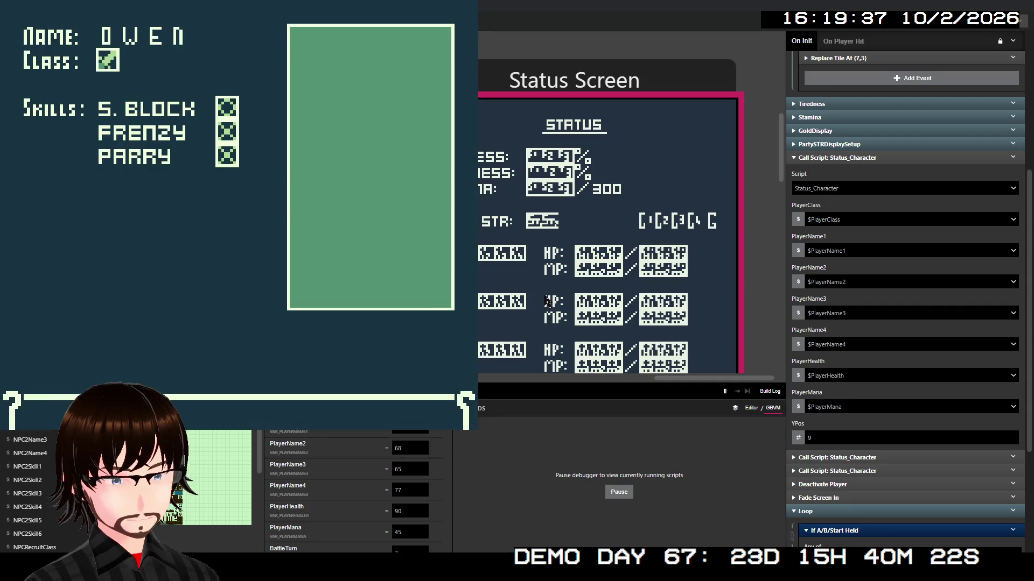
{"action": "key", "text": "z"}
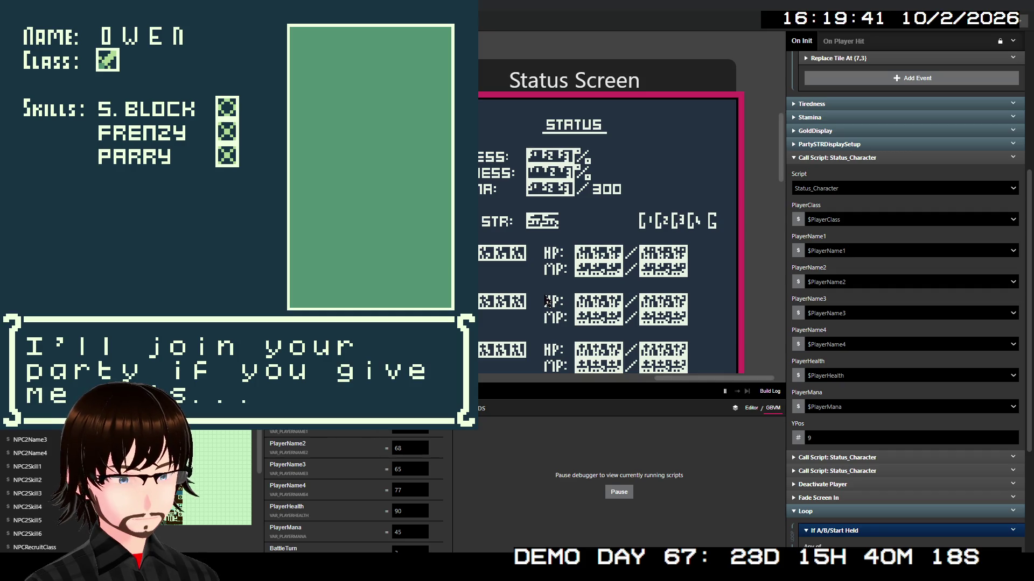
{"action": "key", "text": "z"}
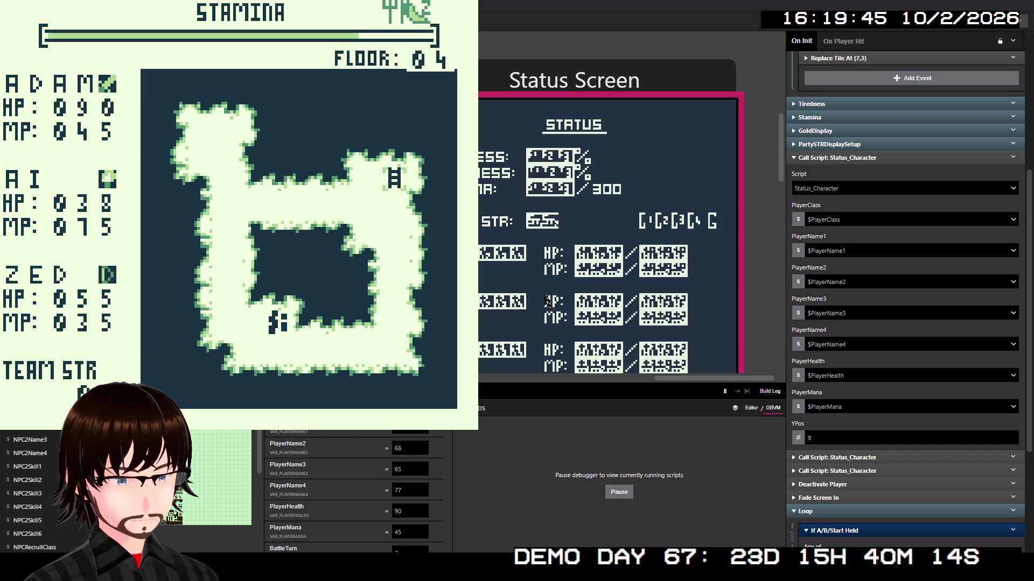
- Walk to camp, view the party Status screen, then walk up to the ladder
{"action": "key", "text": "Down"}
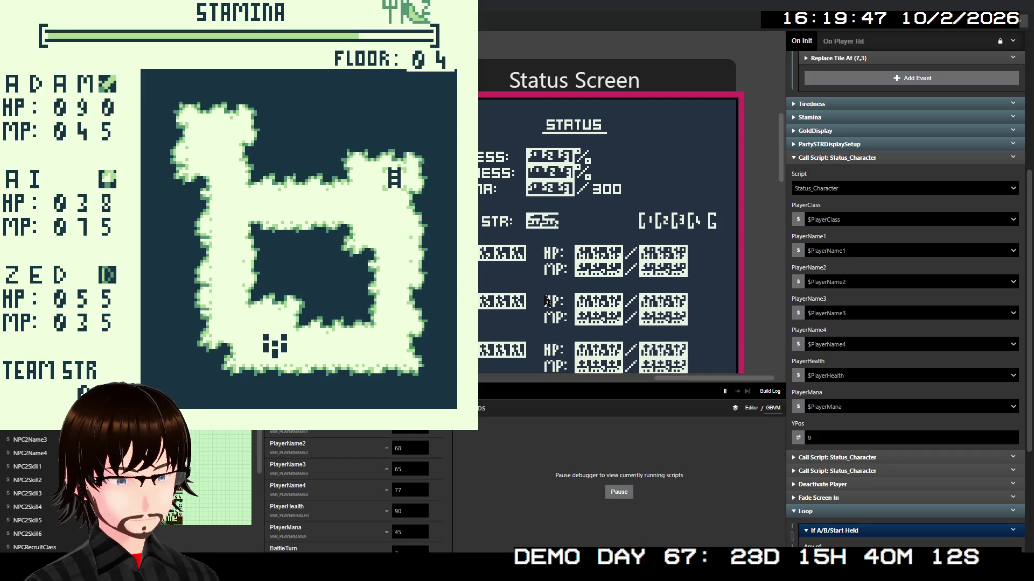
{"action": "key", "text": "Right"}
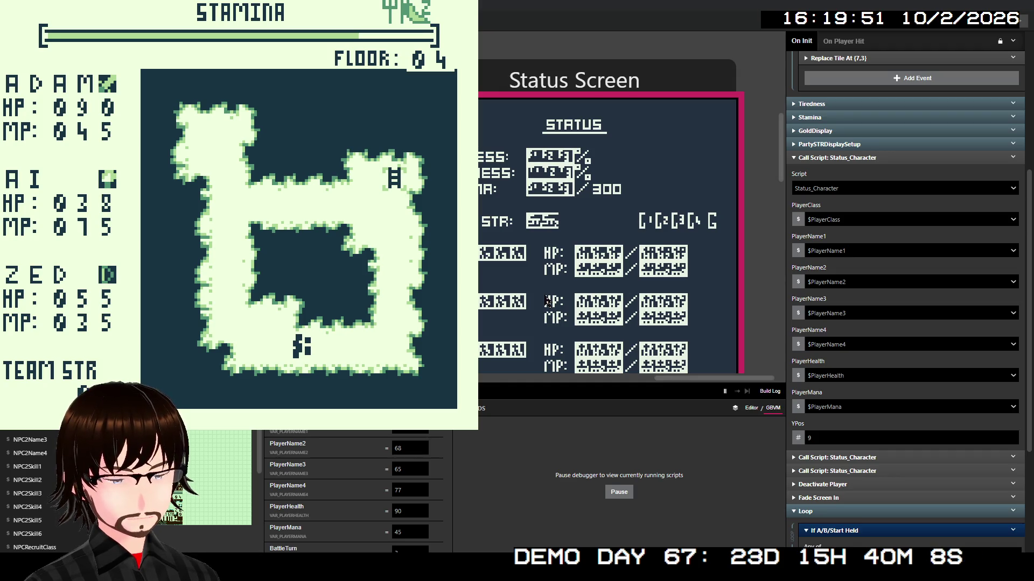
{"action": "key", "text": "Right"}
{"action": "key", "text": "Right"}
{"action": "key", "text": "Right"}
{"action": "key", "text": "Right"}
{"action": "key", "text": "Up"}
{"action": "key", "text": "Up"}
{"action": "key", "text": "Up"}
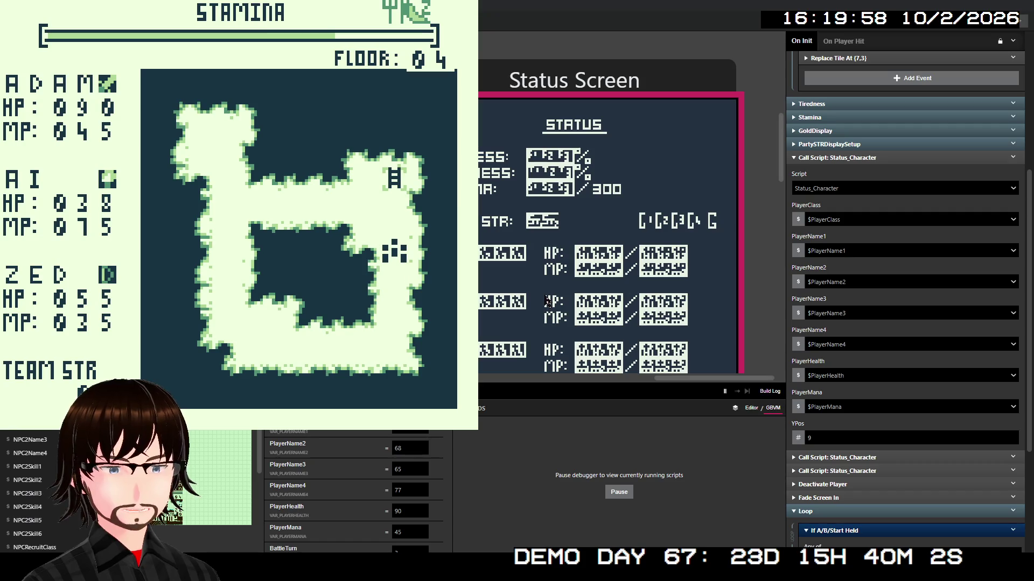
{"action": "key", "text": "Return"}
{"action": "key", "text": "Down"}
{"action": "key", "text": "Down"}
{"action": "key", "text": "Down"}
{"action": "key", "text": "Return"}
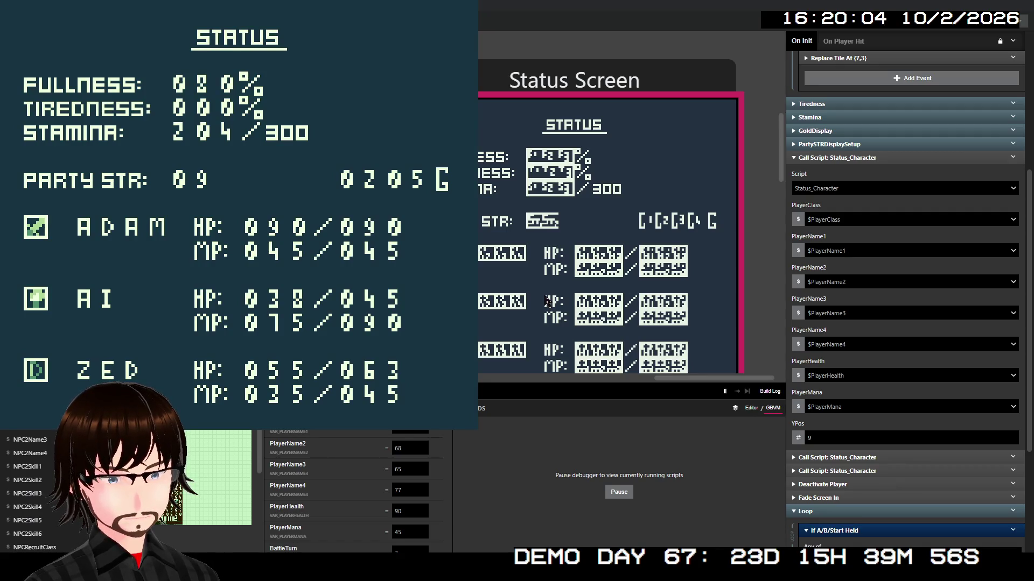
{"action": "key", "text": "Return"}
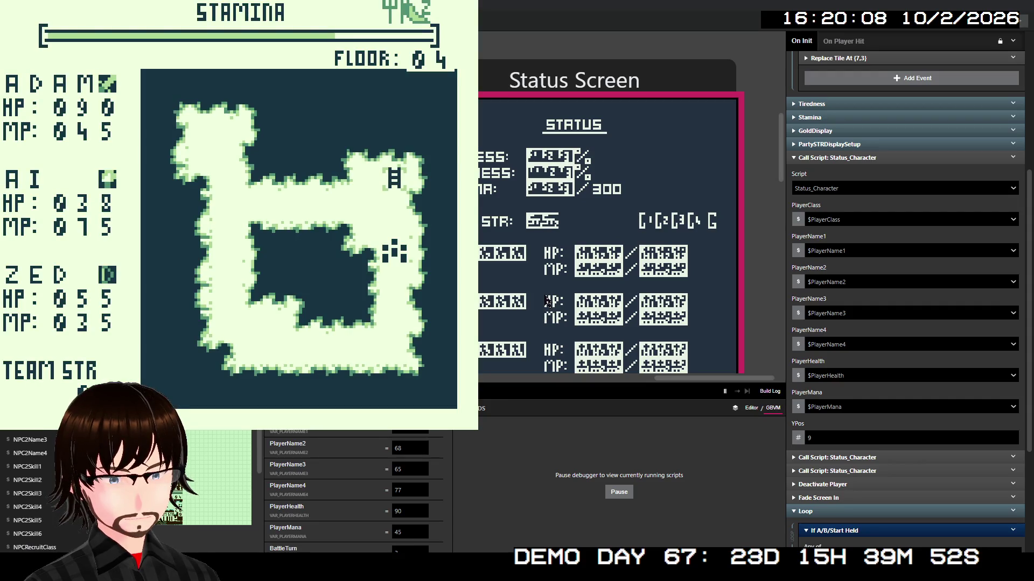
{"action": "key", "text": "Up"}
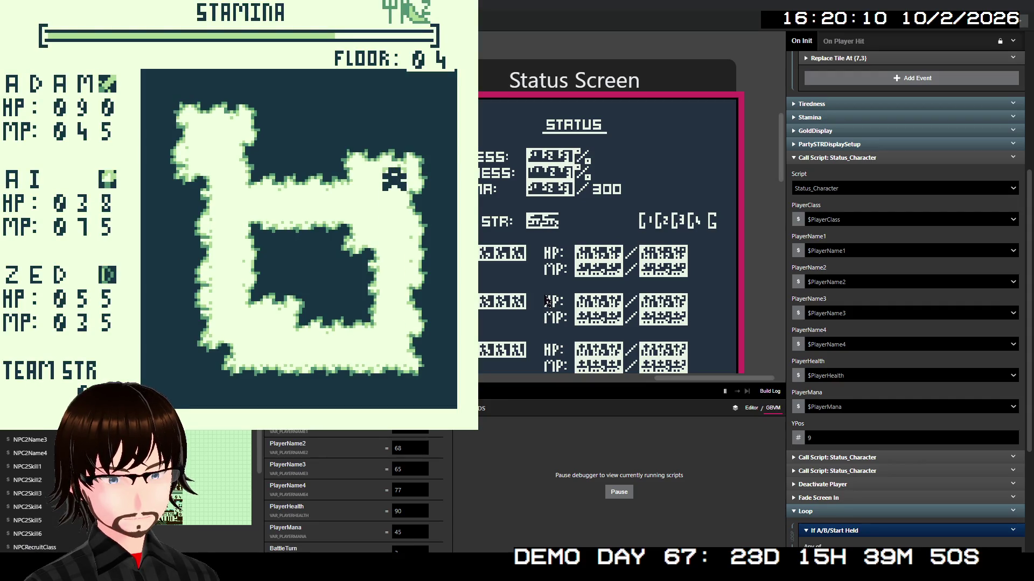
- Move on to floor 05, check the party Status, and walk right into a Satyrs battle
{"action": "key", "text": "z"}
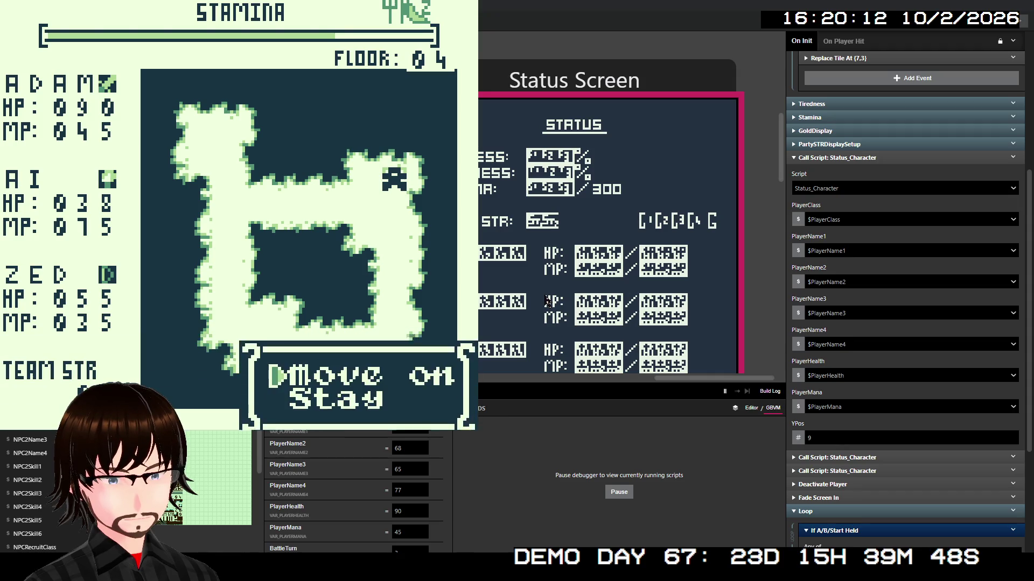
{"action": "key", "text": "z"}
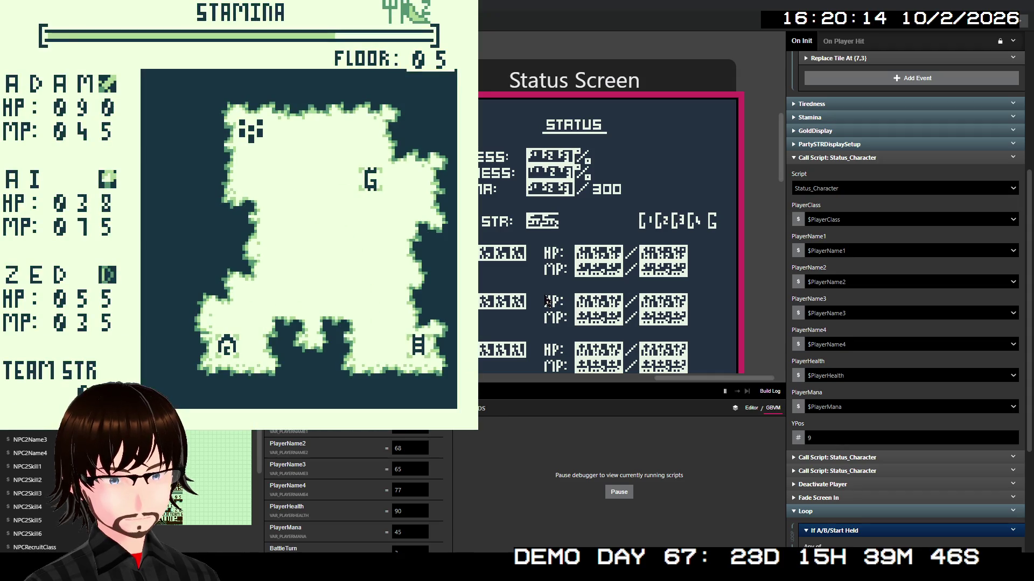
{"action": "key", "text": "Return"}
{"action": "key", "text": "Down"}
{"action": "key", "text": "Down"}
{"action": "key", "text": "z"}
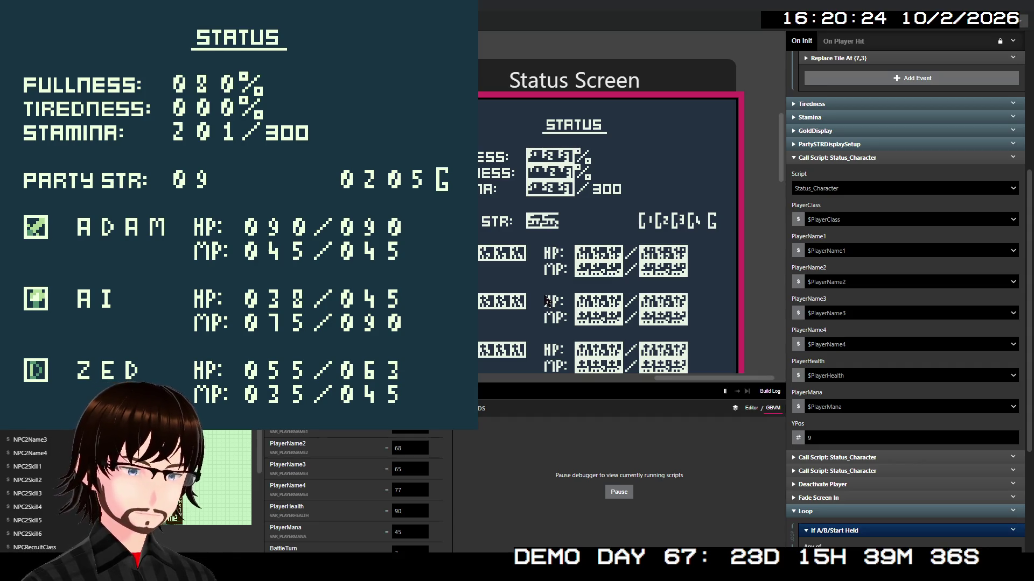
{"action": "key", "text": "z"}
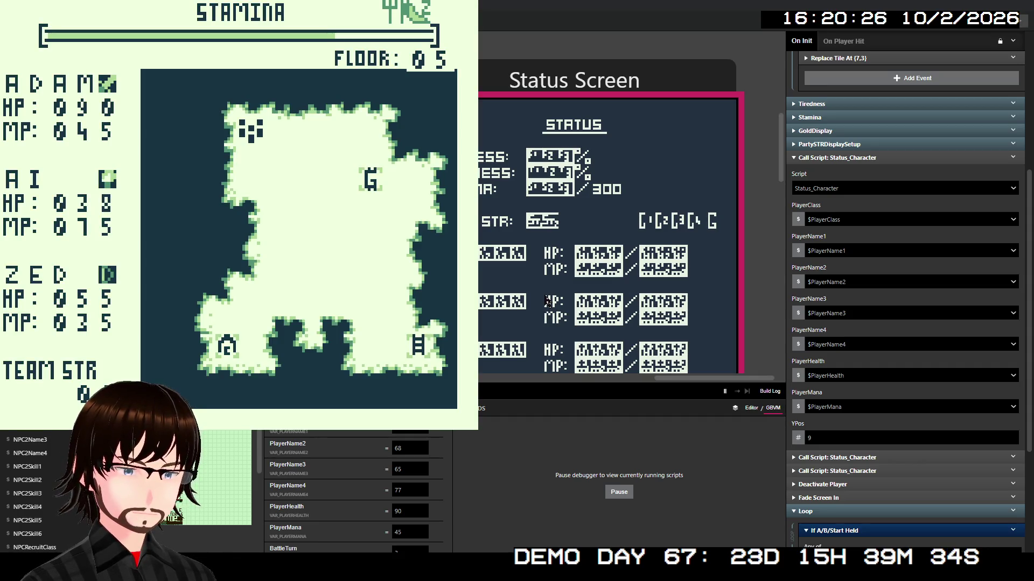
{"action": "key", "text": "Right"}
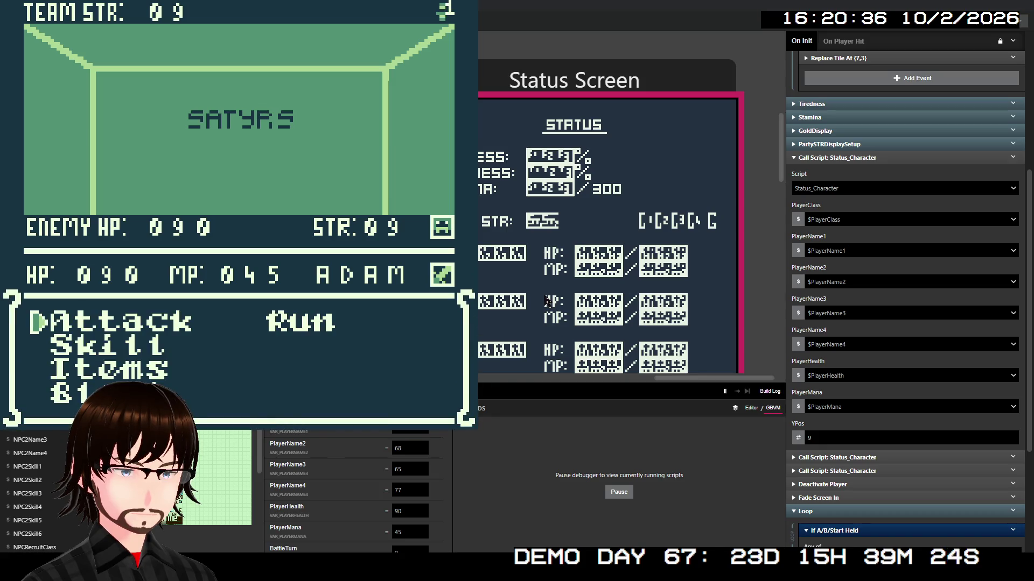
- Cast Adam's Frenzy skill on the Satyrs to win the battle
{"action": "key", "text": "Down"}
{"action": "key", "text": "z"}
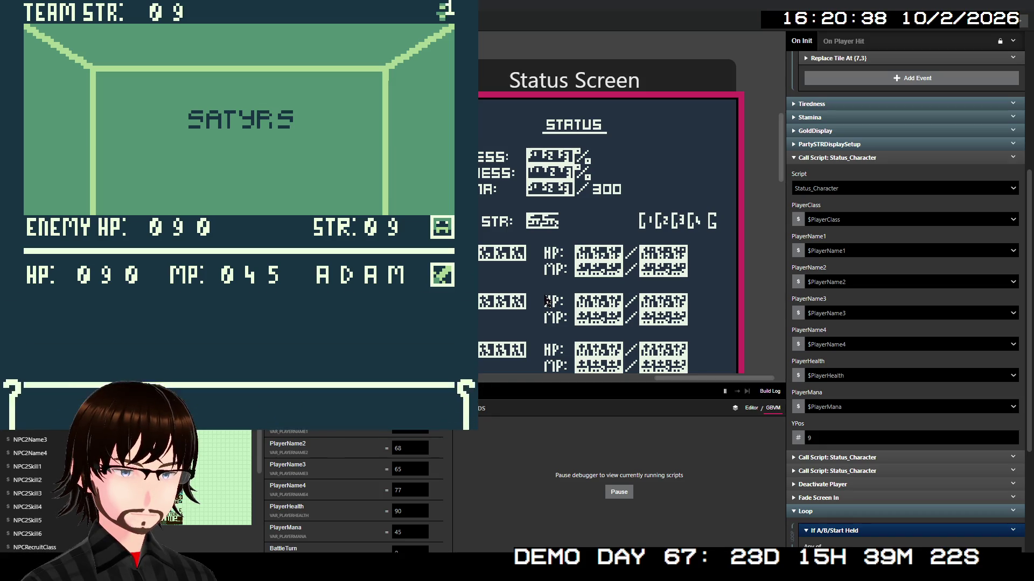
{"action": "key", "text": "Down"}
{"action": "key", "text": "z"}
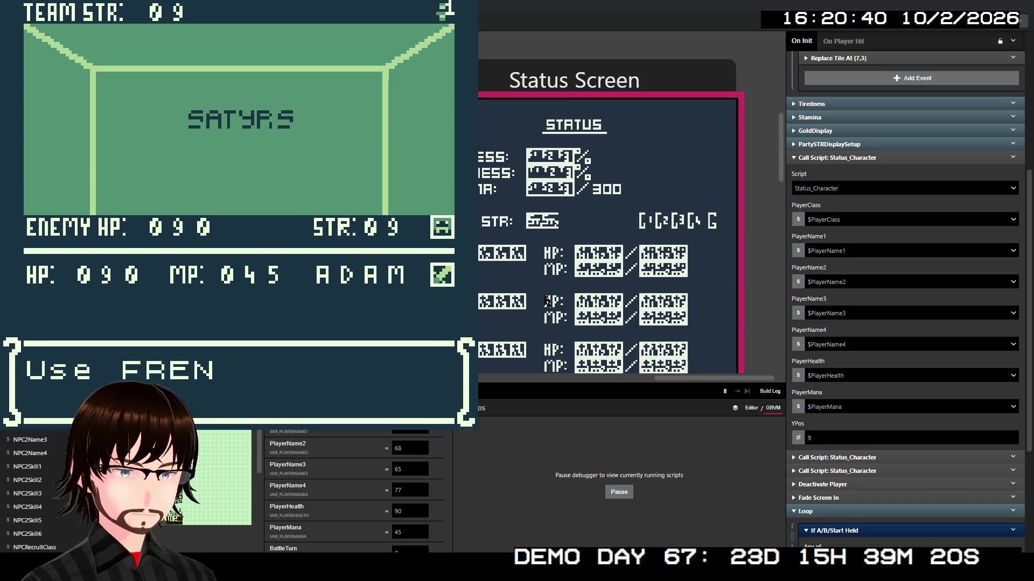
{"action": "key", "text": "z"}
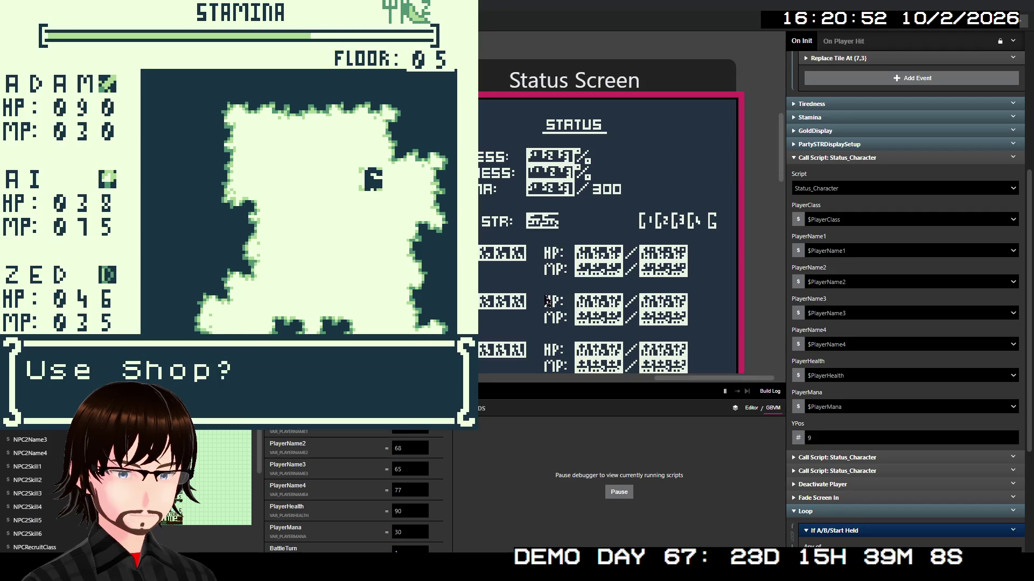
- Enter the floor 05 shop and buy a Potato from Food Items for 50G
{"action": "key", "text": "z"}
{"action": "key", "text": "x"}
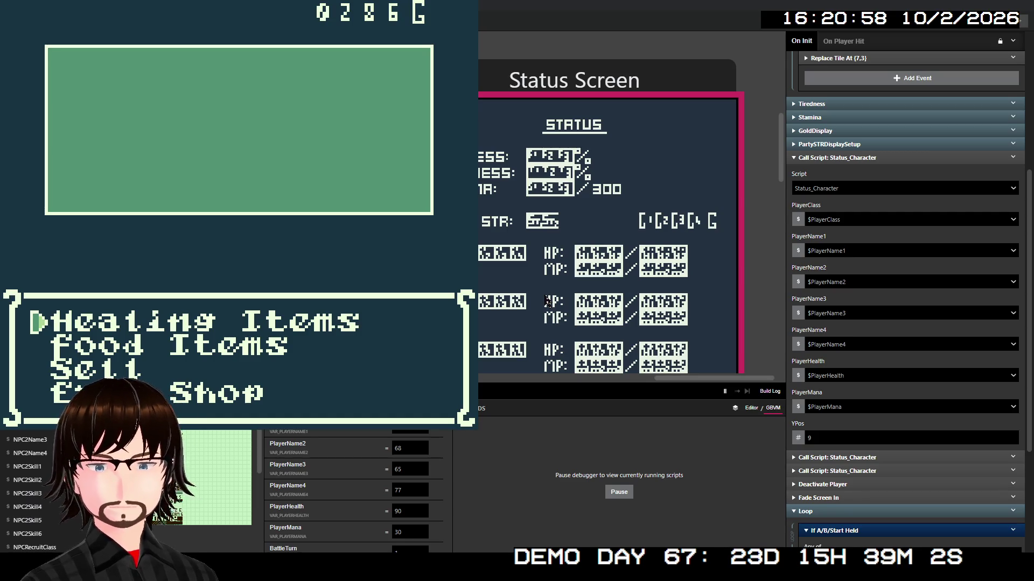
{"action": "key", "text": "Down"}
{"action": "key", "text": "Up"}
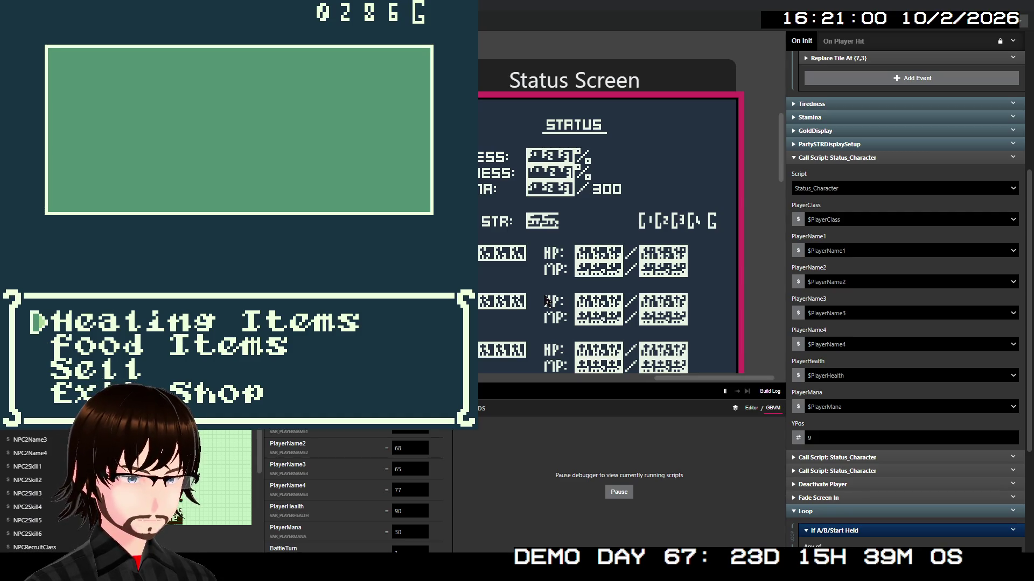
{"action": "key", "text": "Down"}
{"action": "key", "text": "z"}
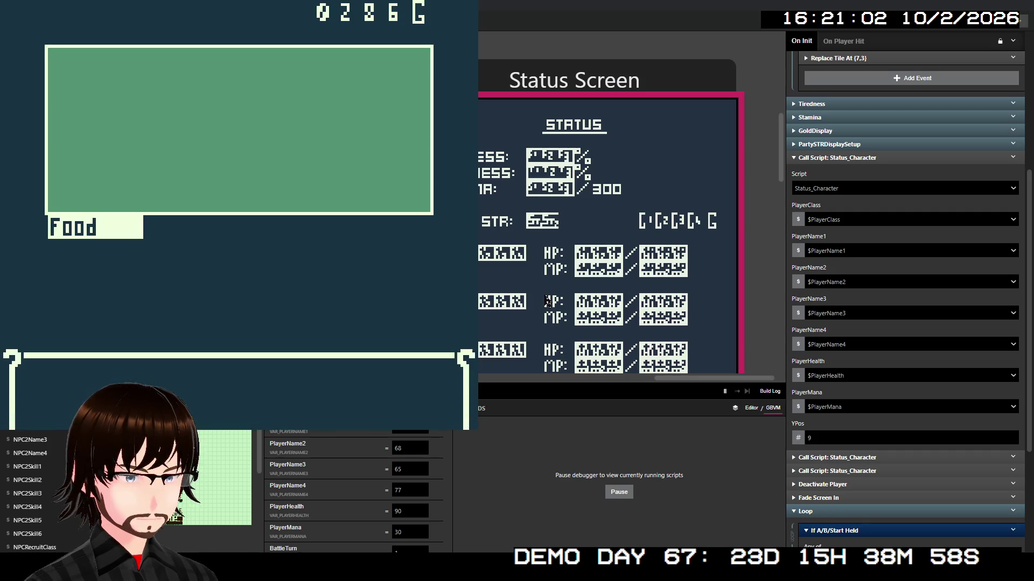
{"action": "key", "text": "Down"}
{"action": "key", "text": "Down"}
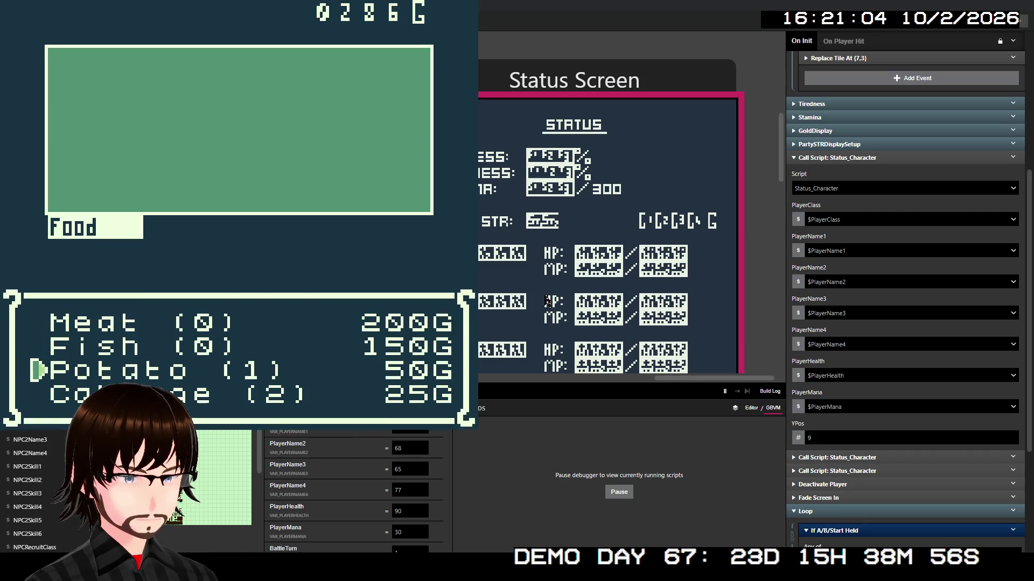
{"action": "key", "text": "z"}
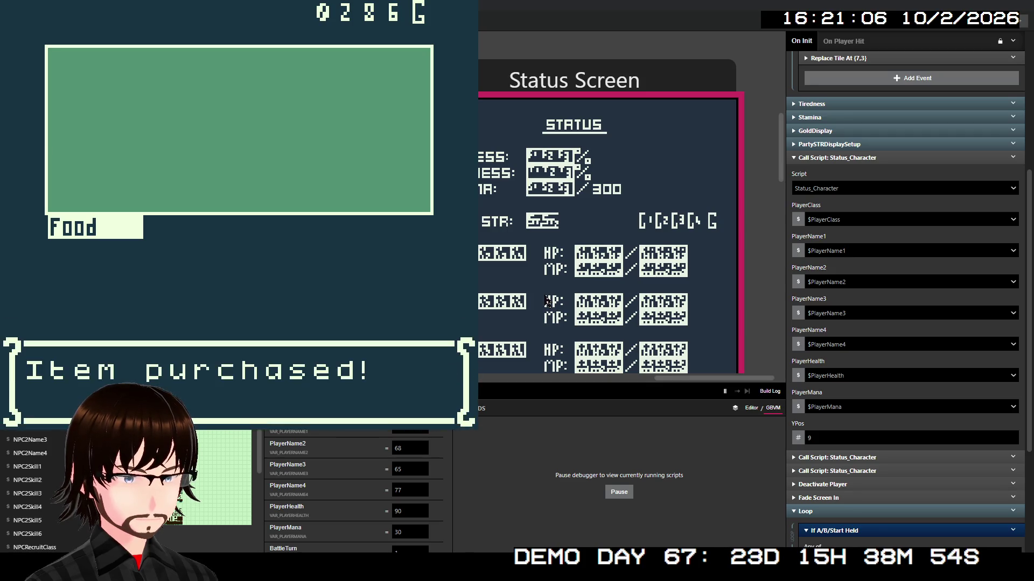
{"action": "key", "text": "z"}
{"action": "key", "text": "z"}
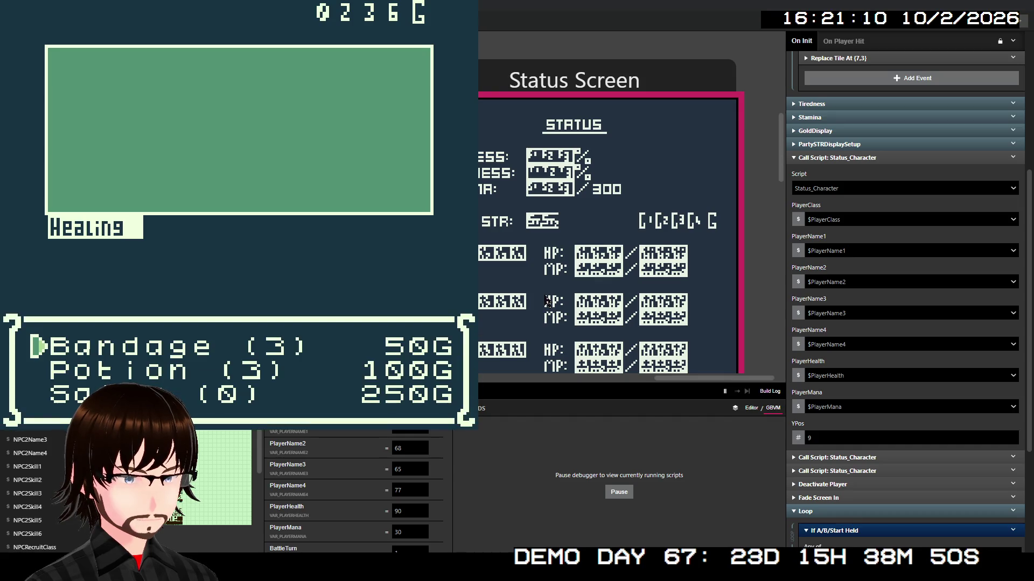
- Buy two Bandages and a Potion, leaving 0036 gold, then exit the shop
{"action": "key", "text": "z"}
{"action": "key", "text": "z"}
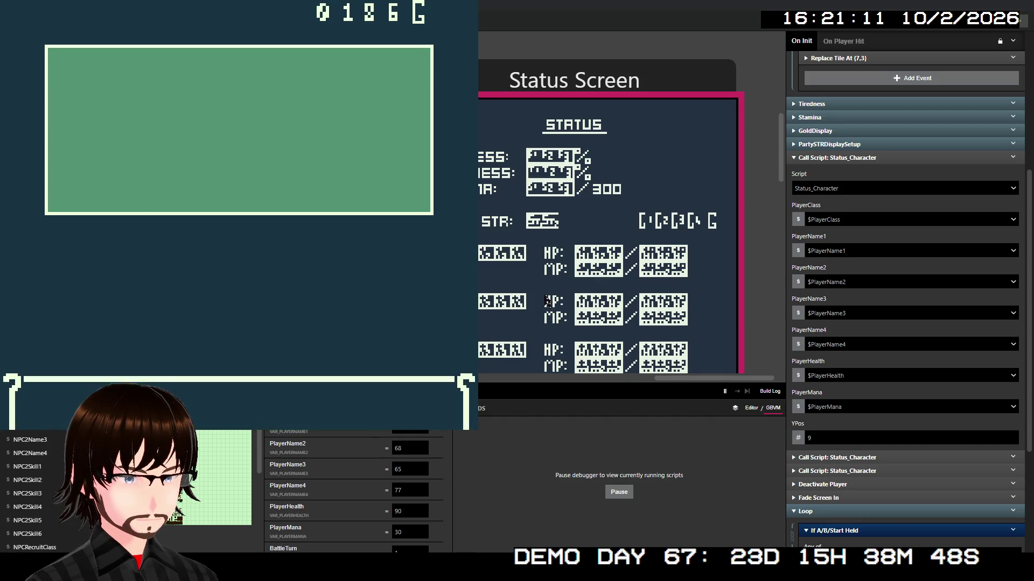
{"action": "key", "text": "z"}
{"action": "key", "text": "z"}
{"action": "key", "text": "z"}
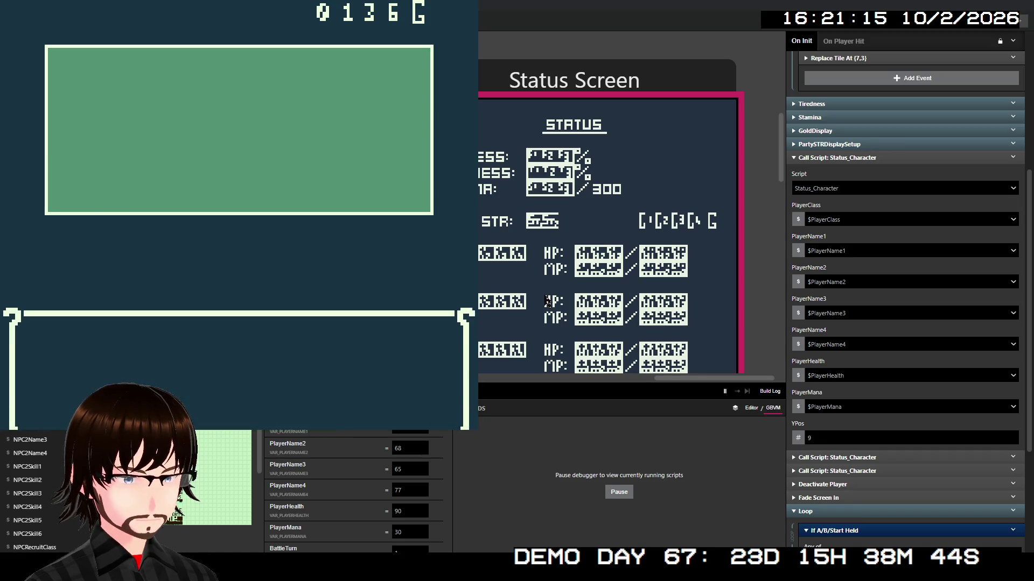
{"action": "key", "text": "z"}
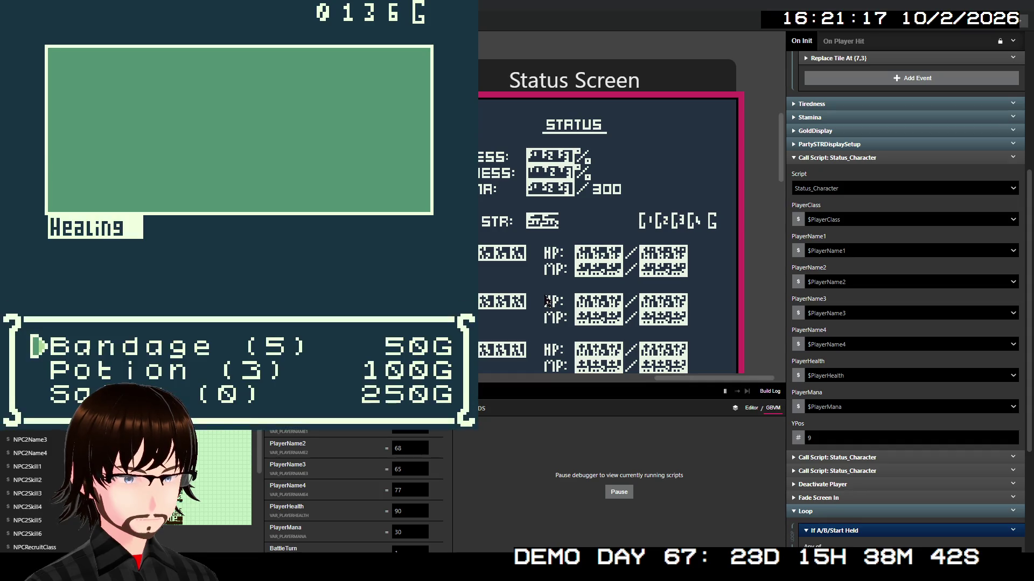
{"action": "key", "text": "Down"}
{"action": "key", "text": "z"}
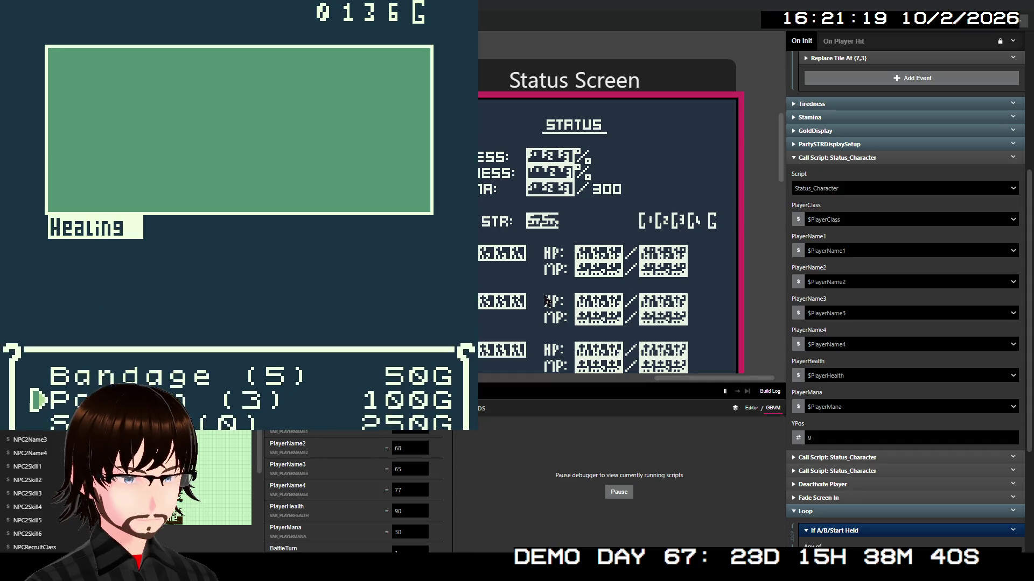
{"action": "key", "text": "z"}
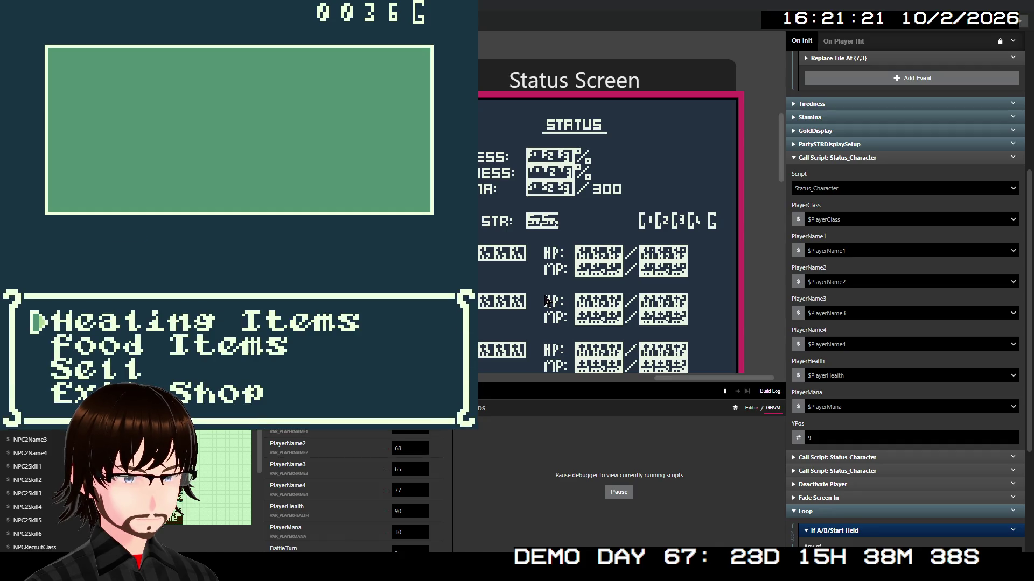
{"action": "key", "text": "Down"}
{"action": "key", "text": "z"}
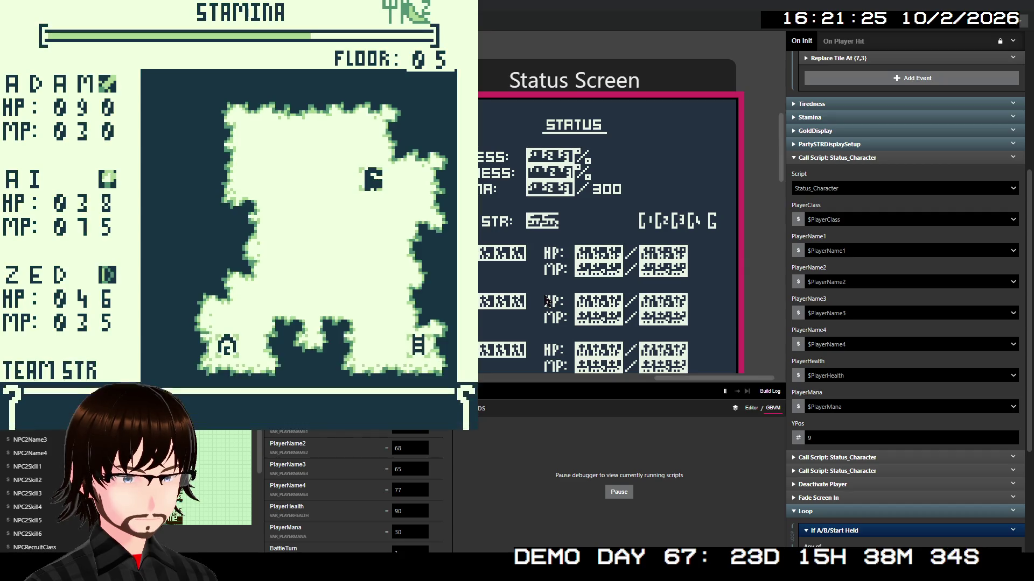
- Walk the party down and left through the floor 05 cave until an enemy encounter starts
{"action": "key", "text": "Down"}
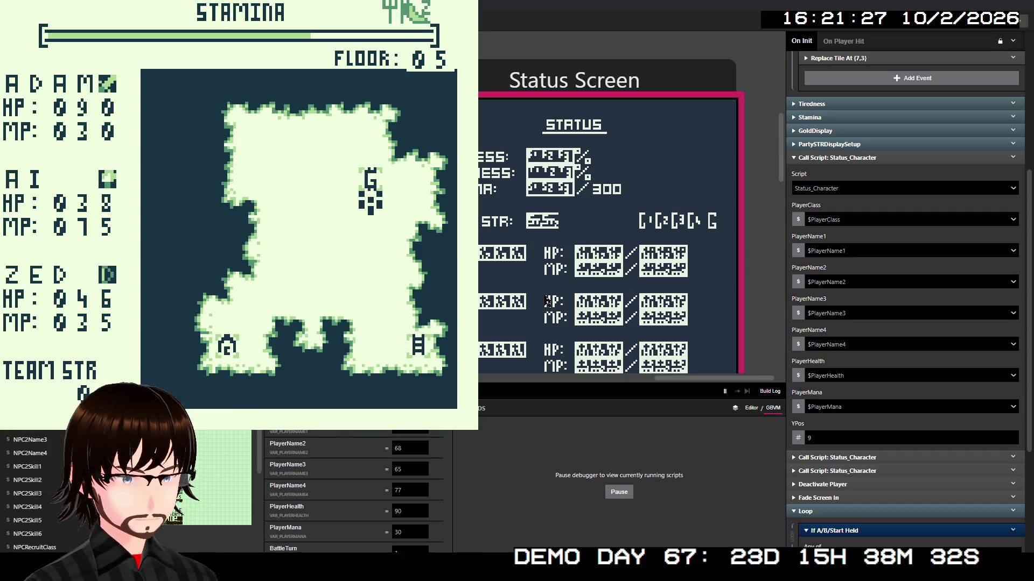
{"action": "key", "text": "Down"}
{"action": "key", "text": "Down"}
{"action": "key", "text": "Left"}
{"action": "key", "text": "Left"}
{"action": "key", "text": "Left"}
{"action": "key", "text": "Down"}
{"action": "key", "text": "Left"}
{"action": "key", "text": "Down"}
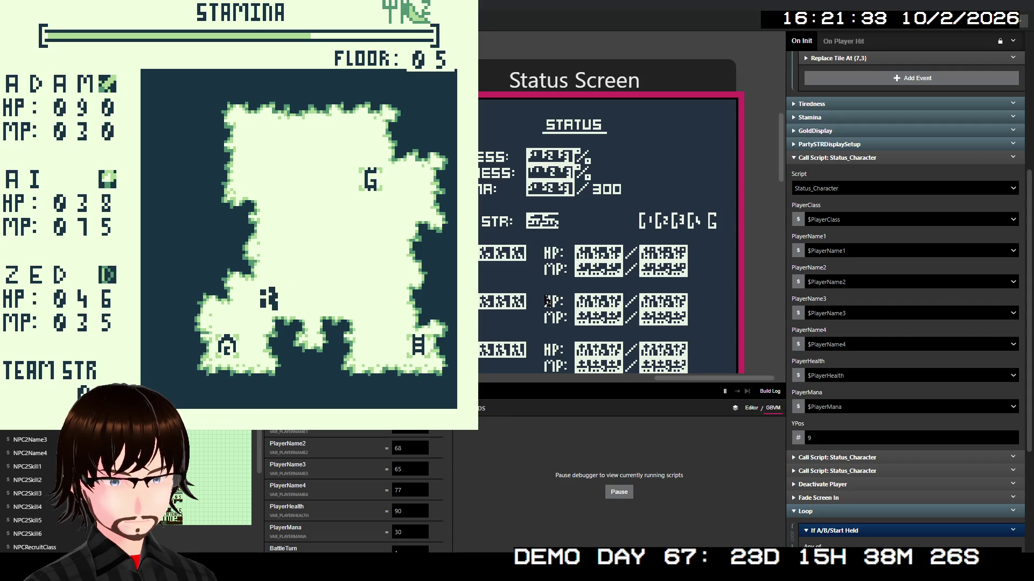
{"action": "key", "text": "Left"}
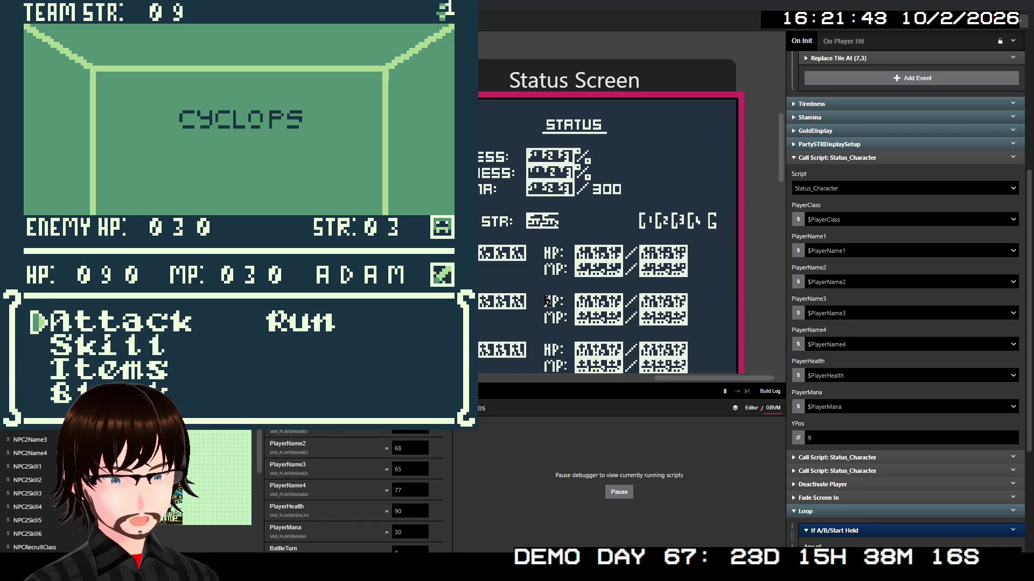
- Defeat the Cyclops with Attack from ADAM and AI, then walk onto the camp tent
{"action": "key", "text": "z"}
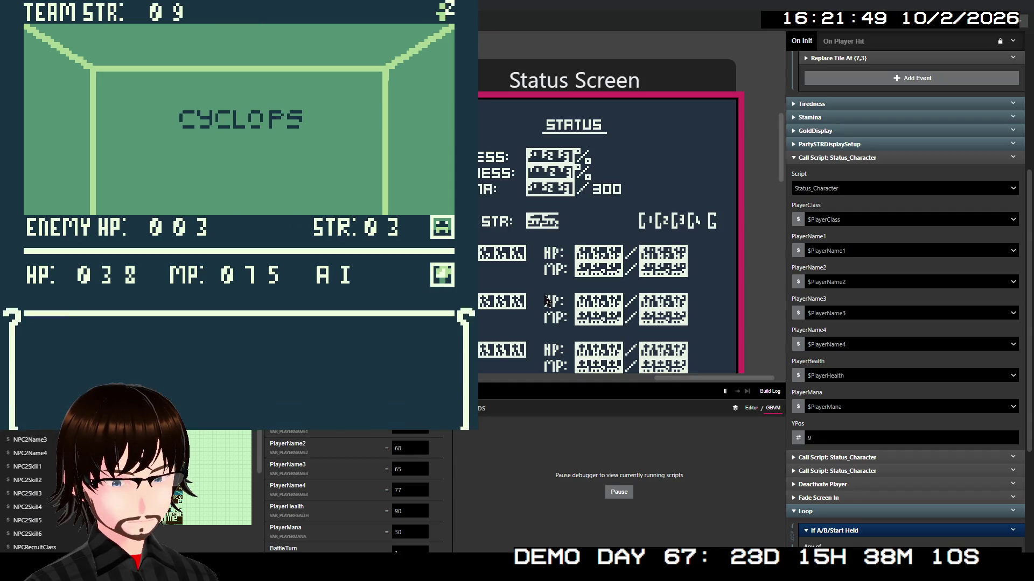
{"action": "key", "text": "z"}
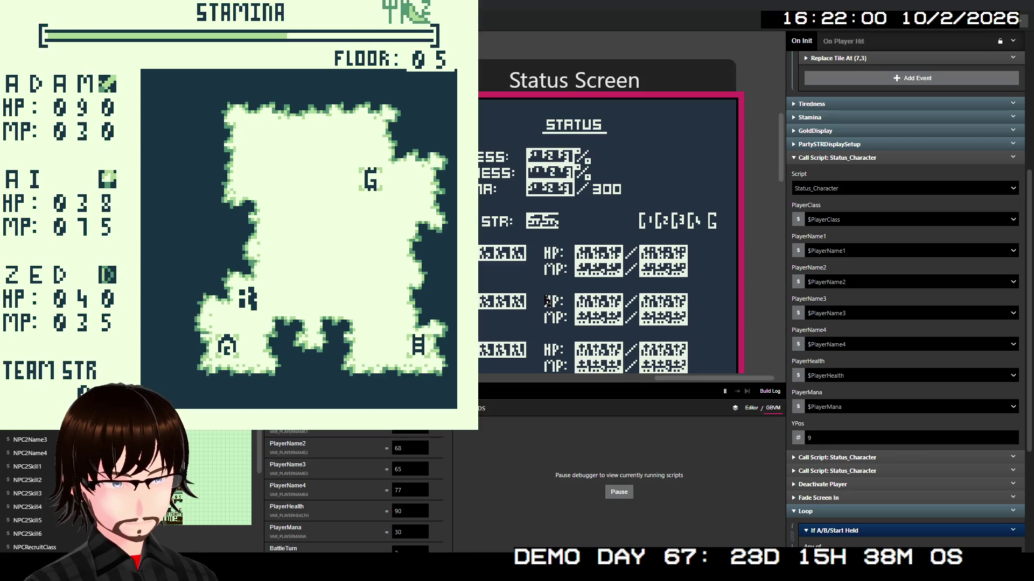
{"action": "key", "text": "Down"}
{"action": "key", "text": "Left"}
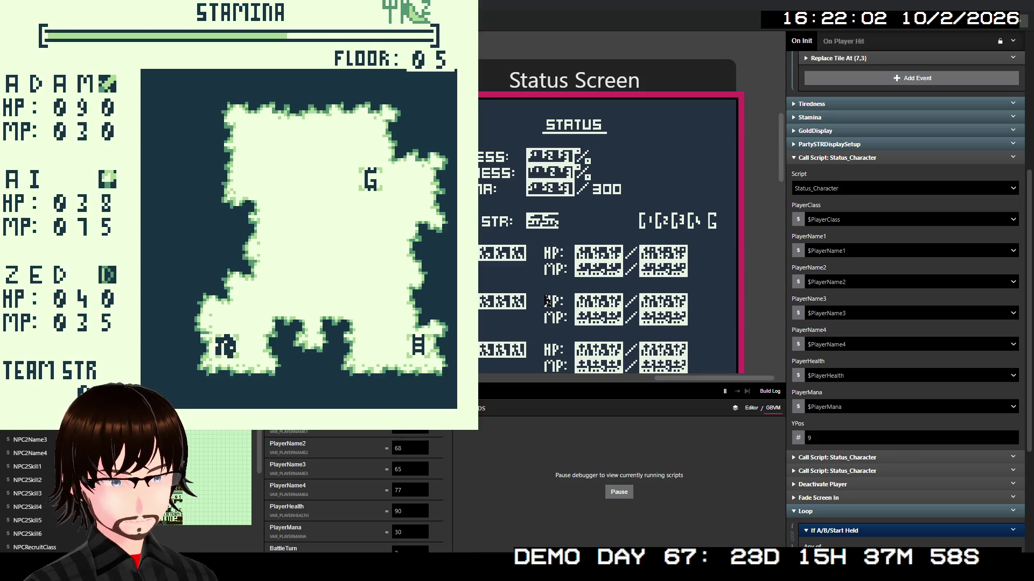
- Accept the camp offer and eat Potatoes from the camp food list
{"action": "key", "text": "z"}
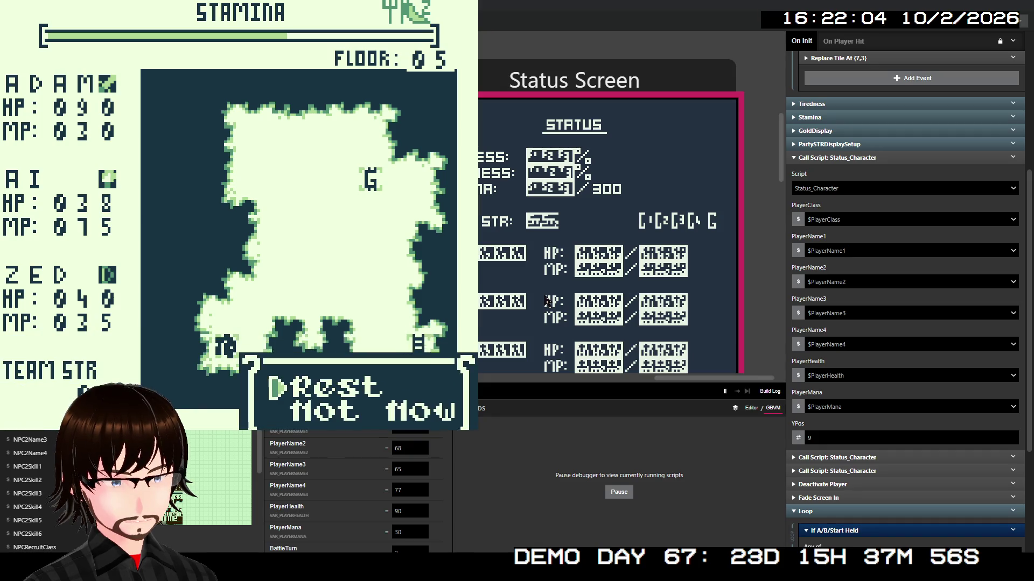
{"action": "key", "text": "z"}
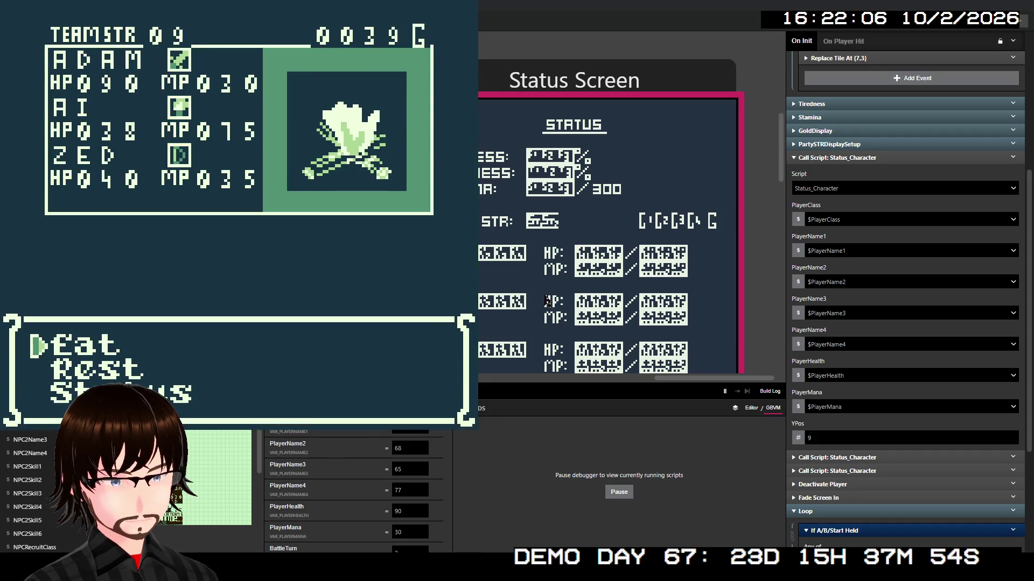
{"action": "key", "text": "Down"}
{"action": "key", "text": "Up"}
{"action": "key", "text": "z"}
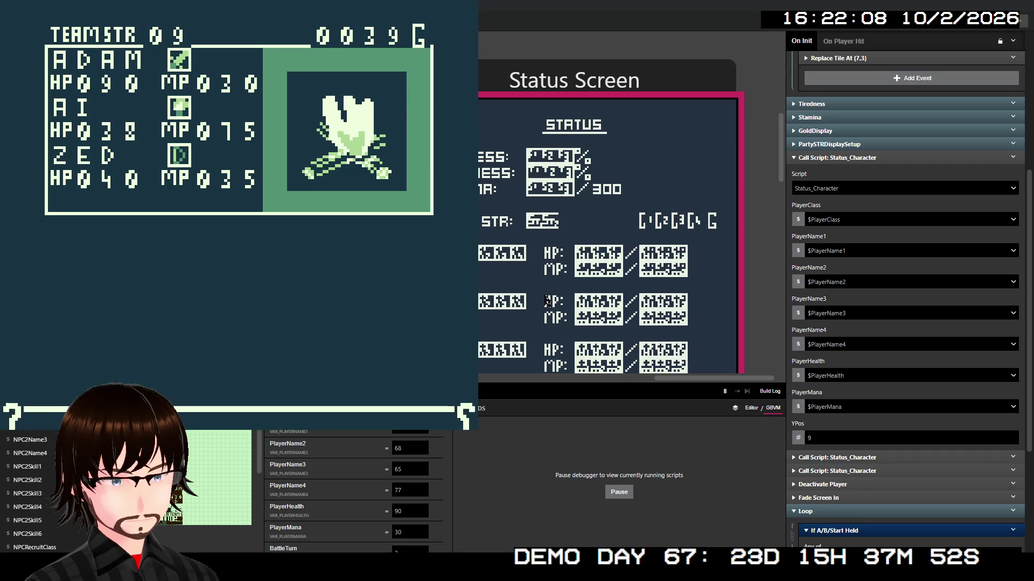
{"action": "key", "text": "Down"}
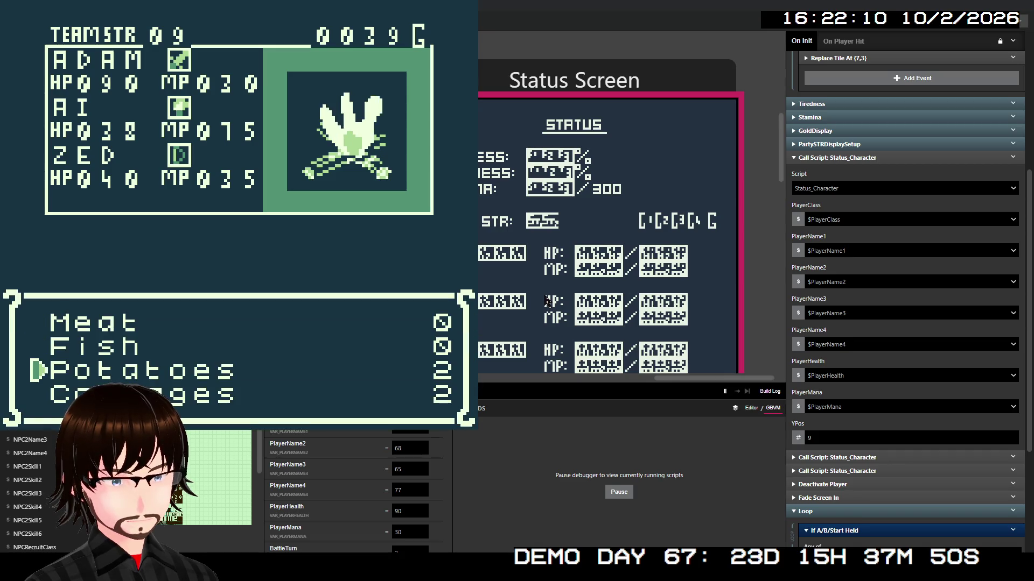
{"action": "key", "text": "z"}
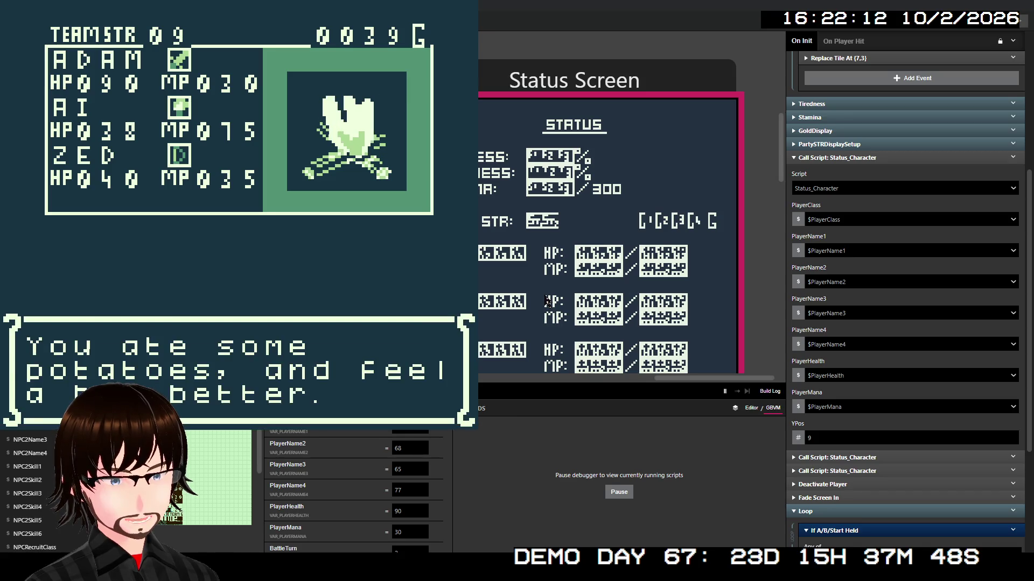
{"action": "key", "text": "z"}
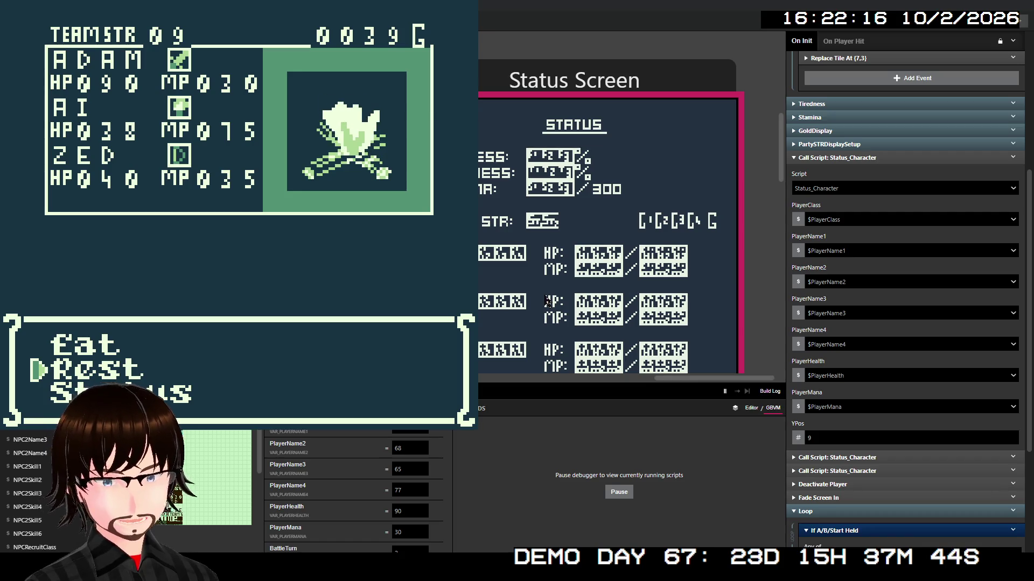
- Rest at camp to restore HP and MP, declining a second rest
{"action": "key", "text": "z"}
{"action": "key", "text": "z"}
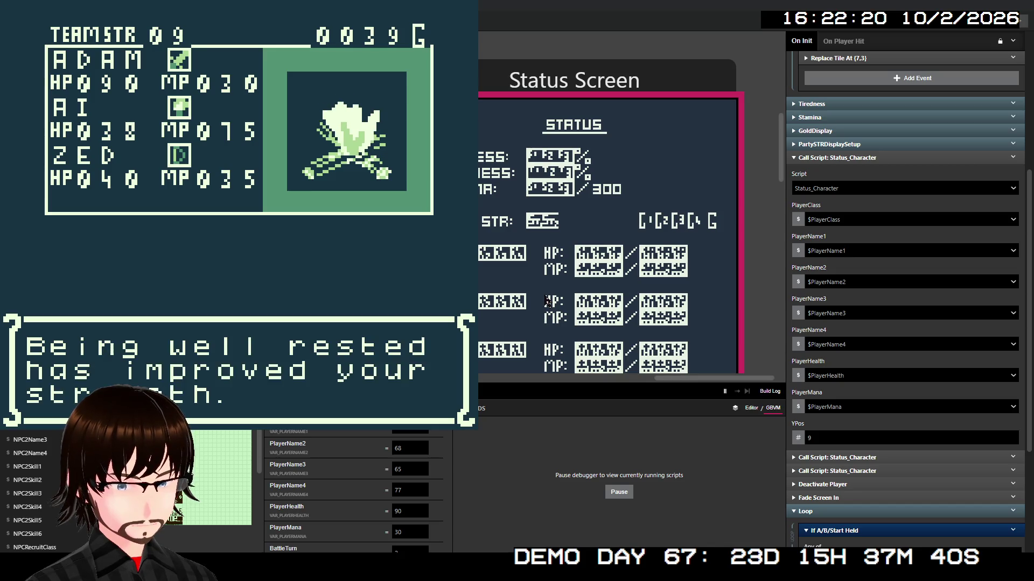
{"action": "key", "text": "z"}
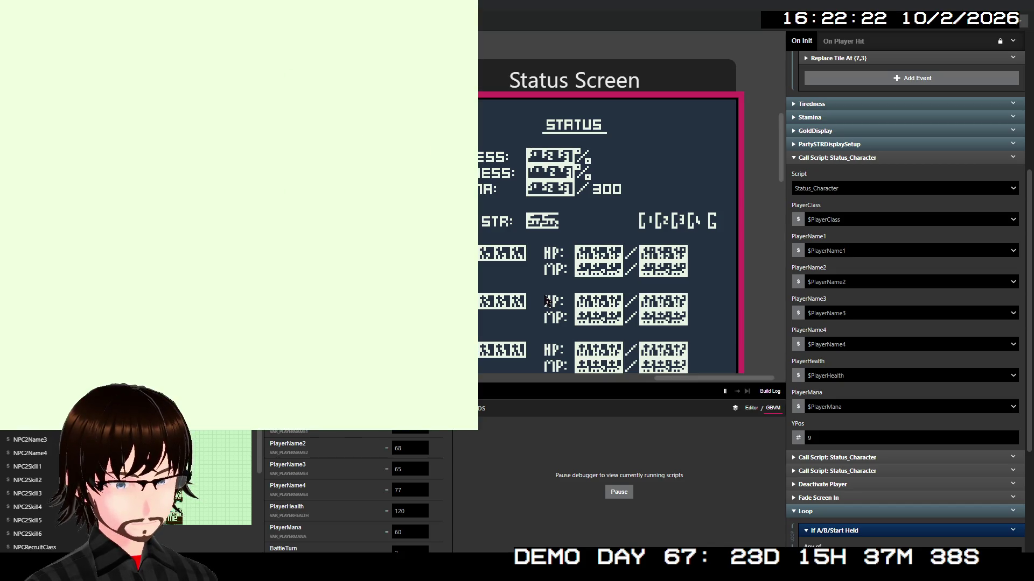
{"action": "key", "text": "z"}
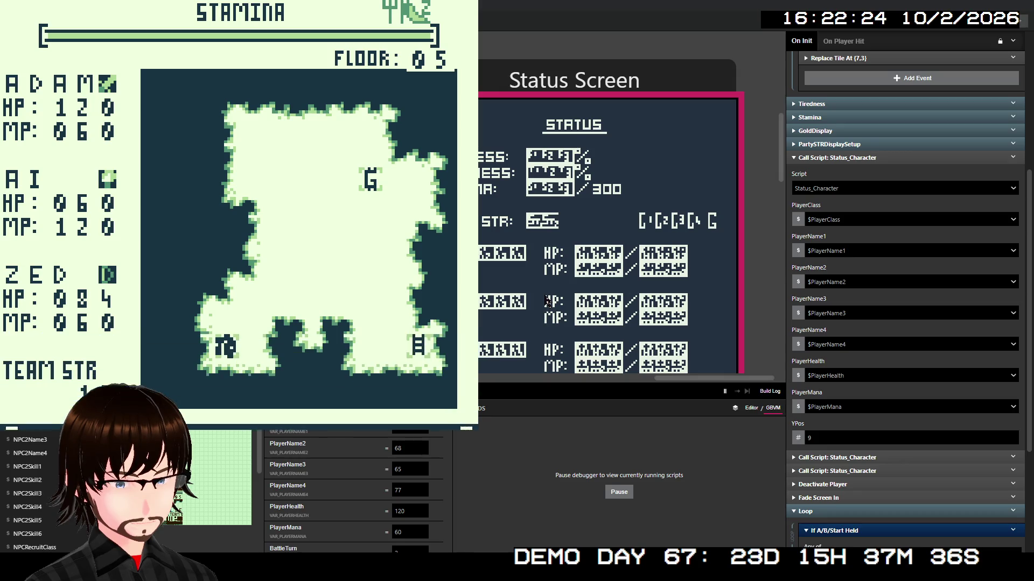
{"action": "key", "text": "x"}
- Step off the tent and open the party Status screen from the menu
{"action": "key", "text": "Up"}
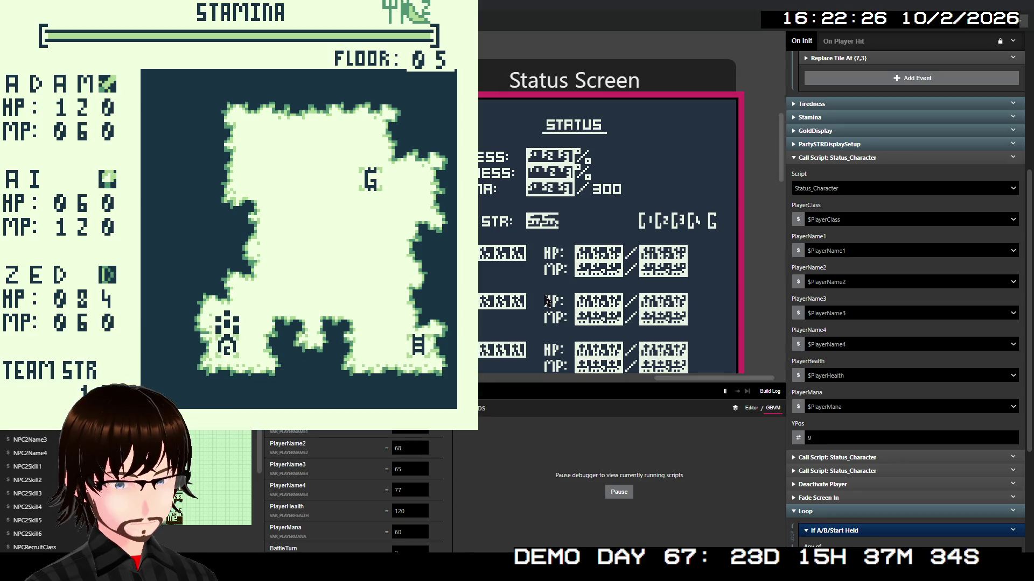
{"action": "key", "text": "Right"}
{"action": "key", "text": "Return"}
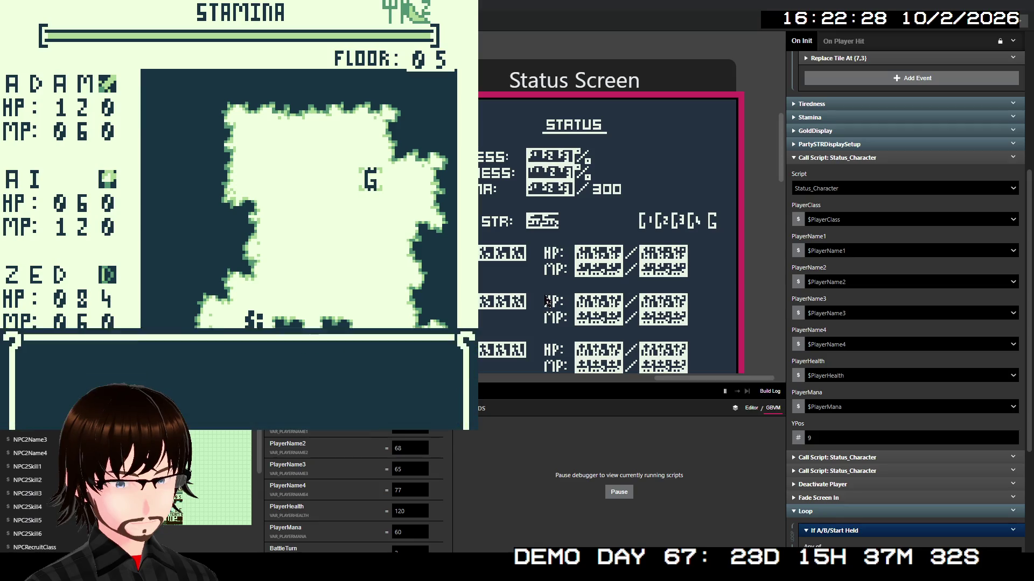
{"action": "key", "text": "Down"}
{"action": "key", "text": "z"}
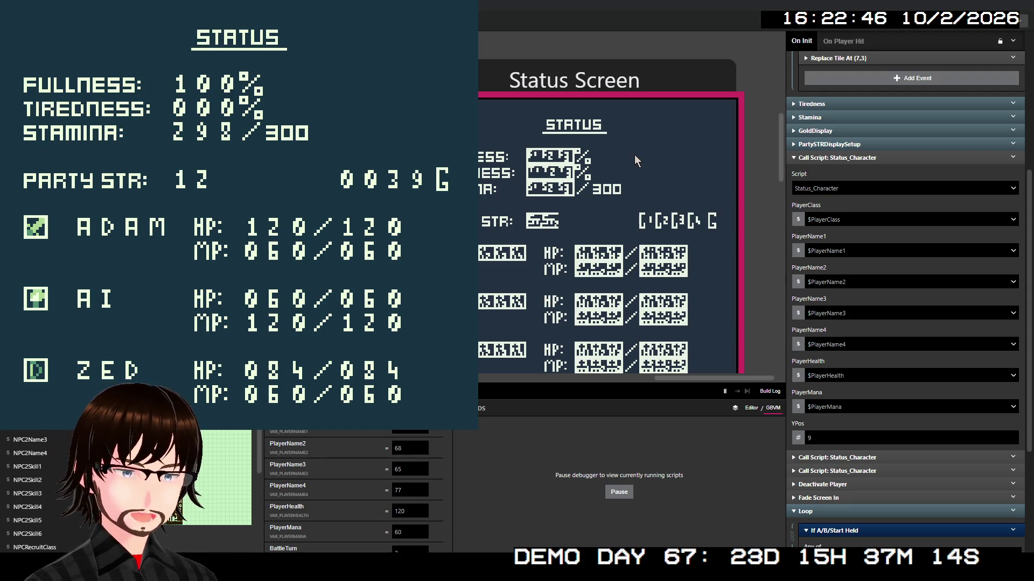
- Close the playtest window with Alt+F4 after reviewing the full HP and MP status
{"action": "key", "text": "alt+F4"}
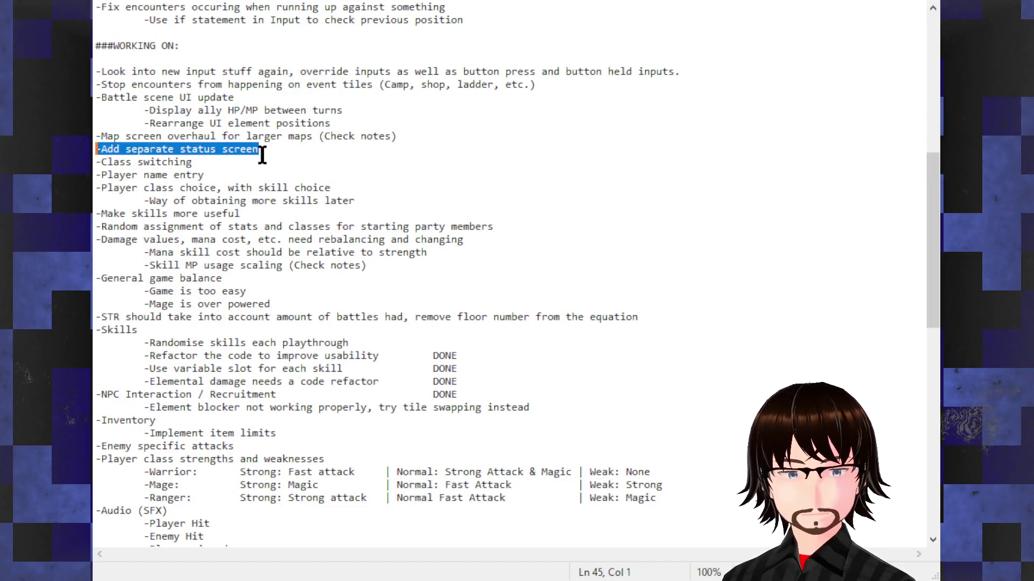
- Move the '-Add separate status screen' line from WORKING ON to the end of the ###DONE list
{"action": "left_click_drag", "start_coordinate": [261, 150], "coordinate": [95, 151]}
{"action": "key", "text": "ctrl+c"}
{"action": "key", "text": "BackSpace"}
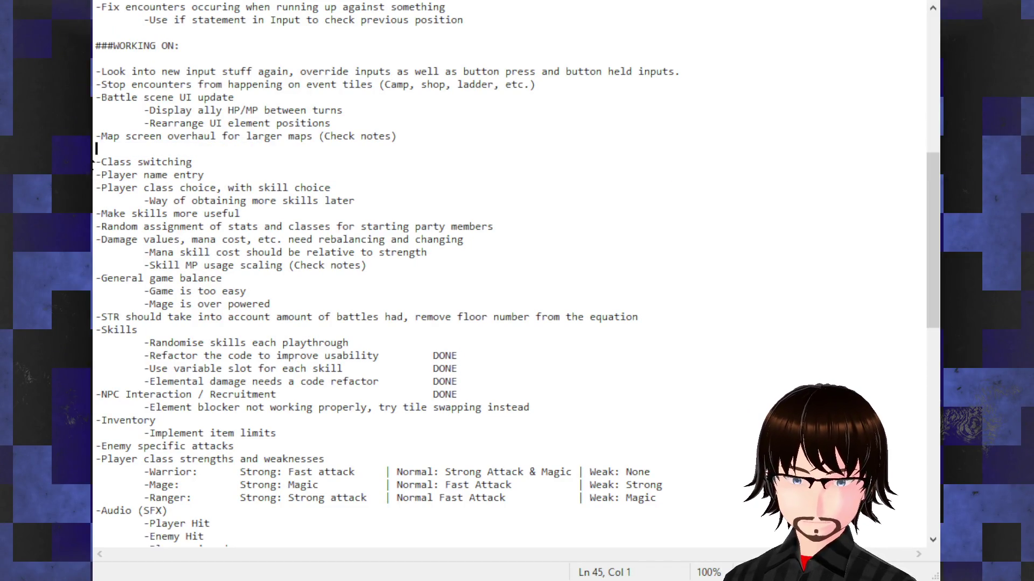
{"action": "key", "text": "BackSpace"}
{"action": "scroll", "coordinate": [230, 157], "scroll_direction": "up", "scroll_amount": 1}
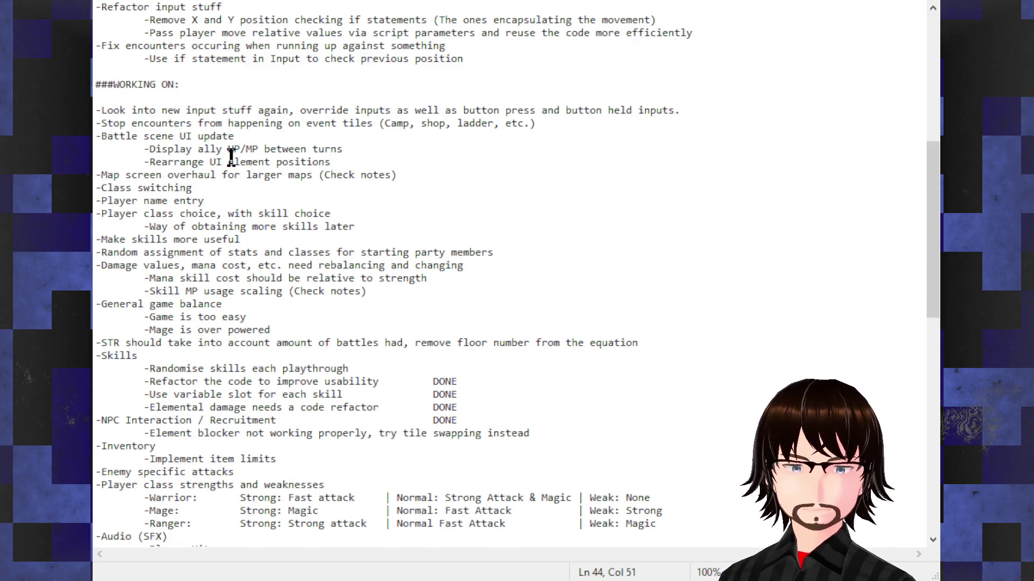
{"action": "scroll", "coordinate": [230, 158], "scroll_direction": "up", "scroll_amount": 1}
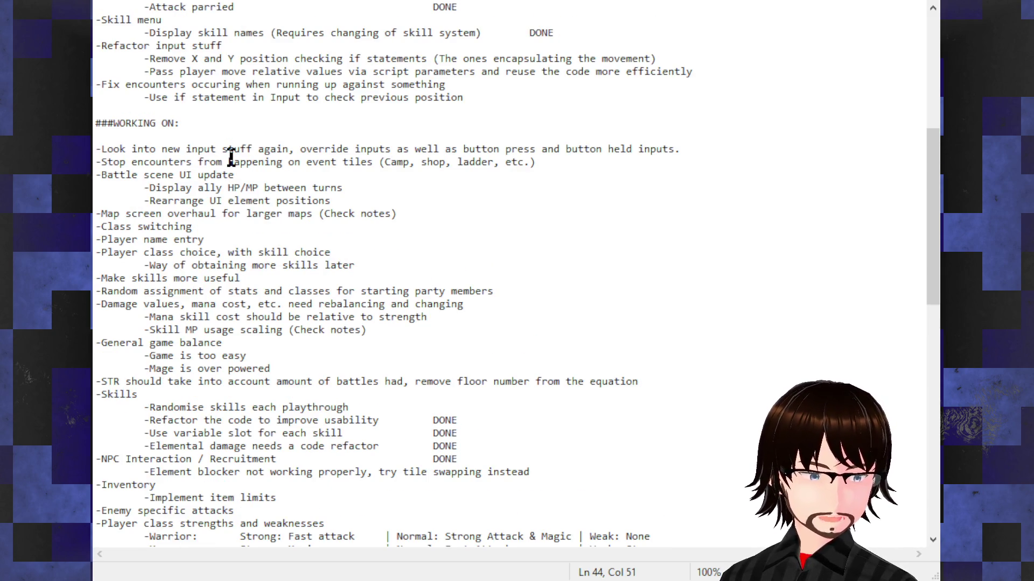
{"action": "scroll", "coordinate": [230, 157], "scroll_direction": "up", "scroll_amount": 9}
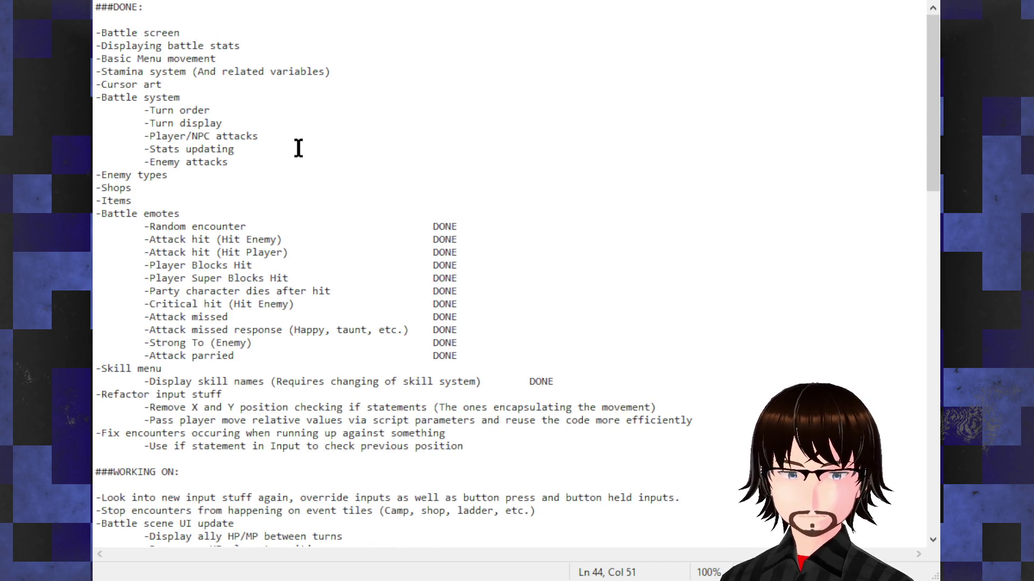
{"action": "left_click", "coordinate": [498, 447]}
{"action": "key", "text": "Return"}
{"action": "key", "text": "ctrl+v"}
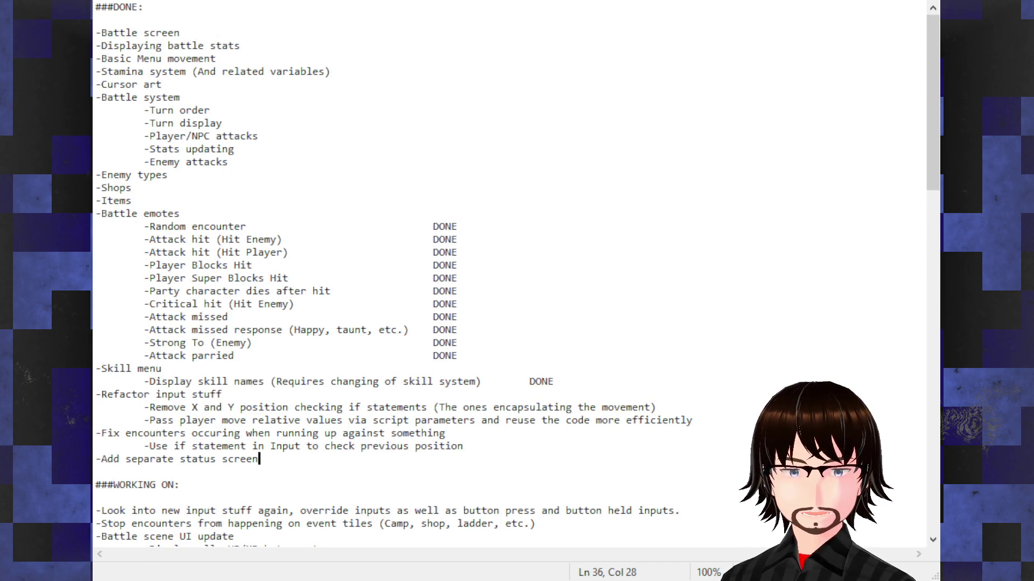